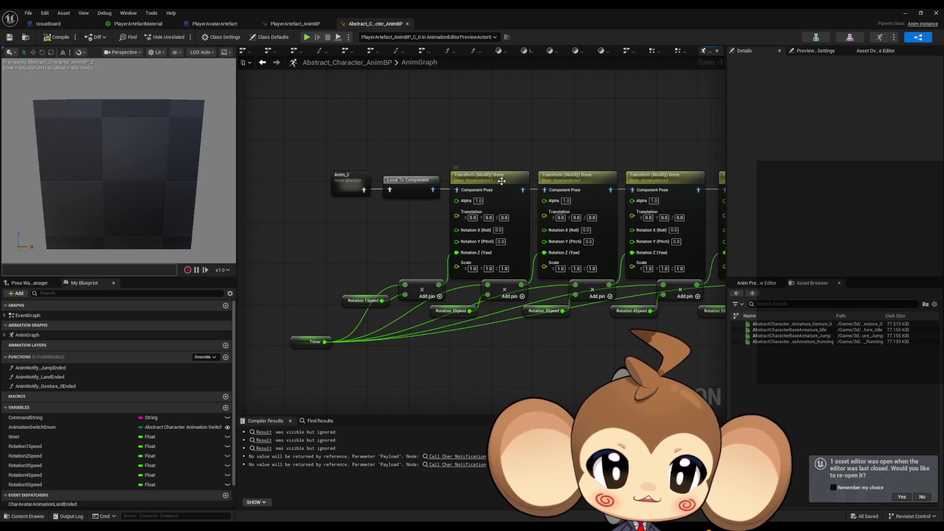
Review the first Transform (Modify) Bone node, keeping Scale Mode Ignore and Scale Space Component Space.
click(491, 189)
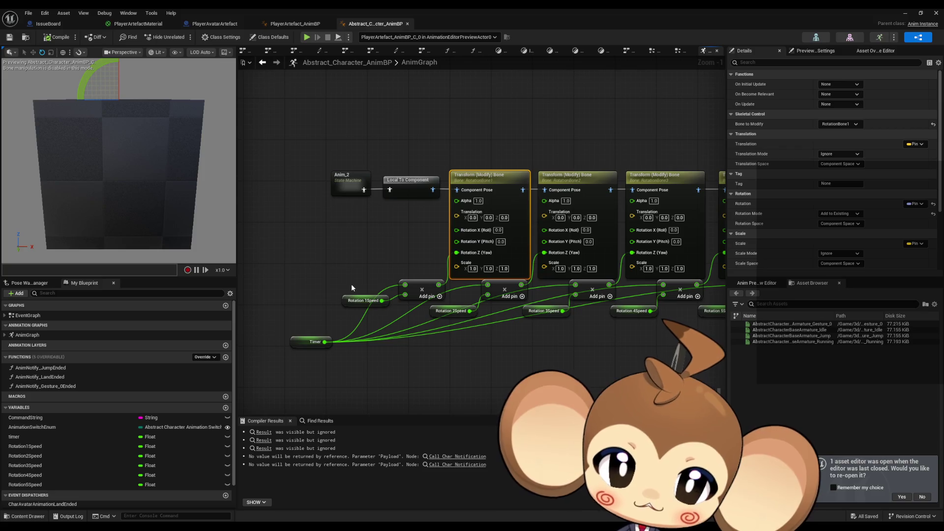
scroll(882, 207, down, 2)
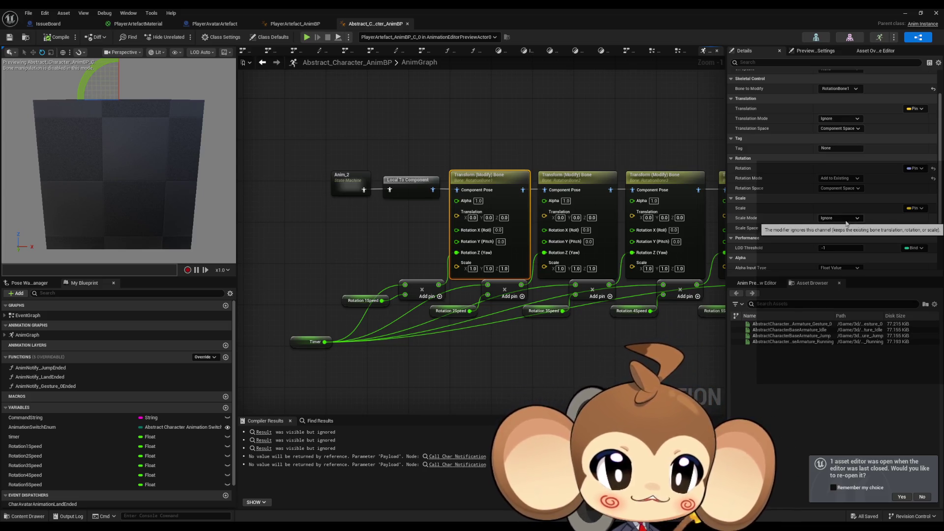
click(846, 220)
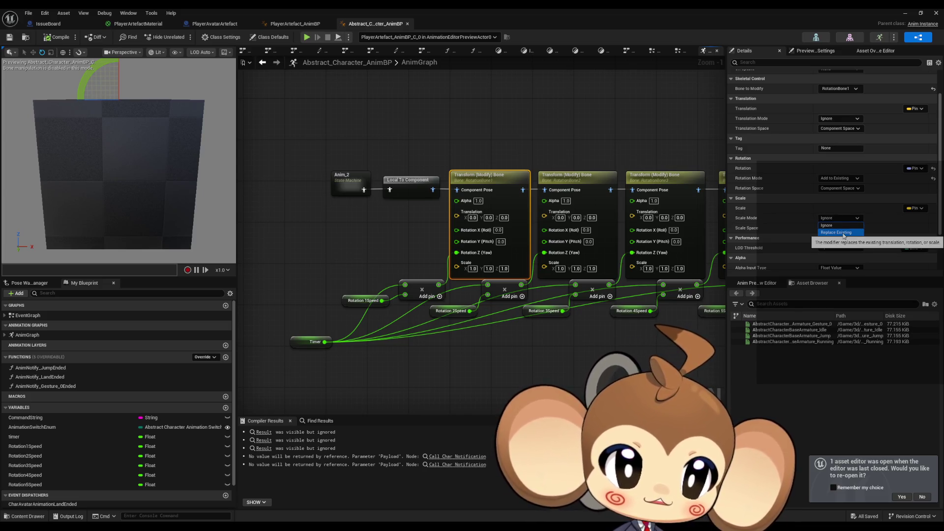
click(836, 225)
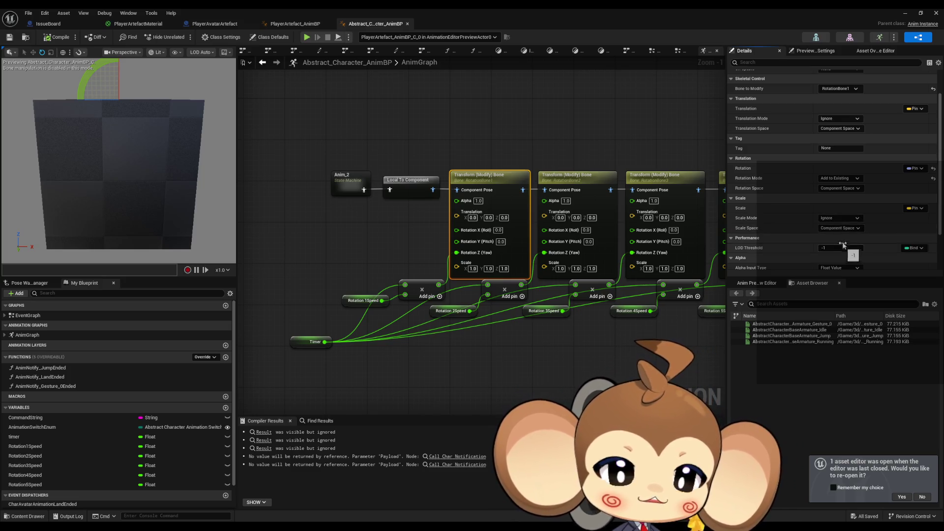
click(840, 229)
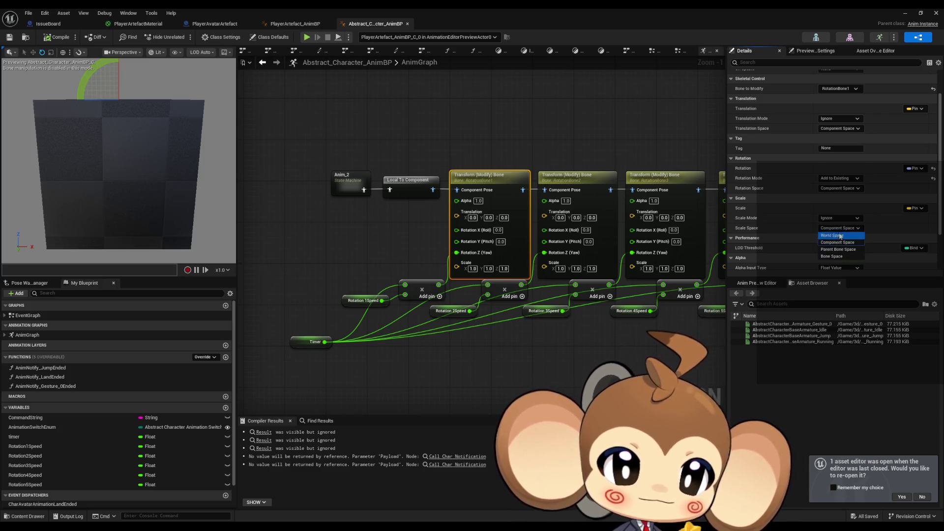
click(838, 242)
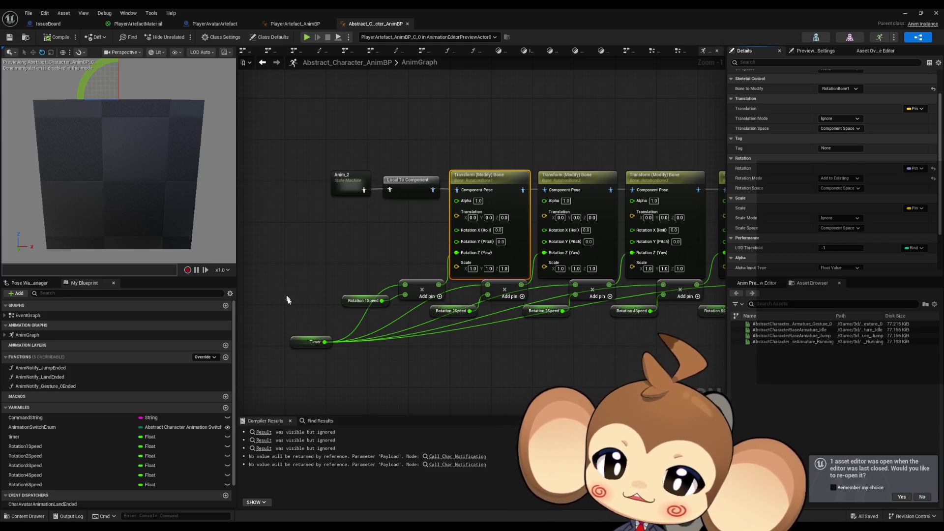
click(311, 342)
click(363, 300)
double_click(40, 313)
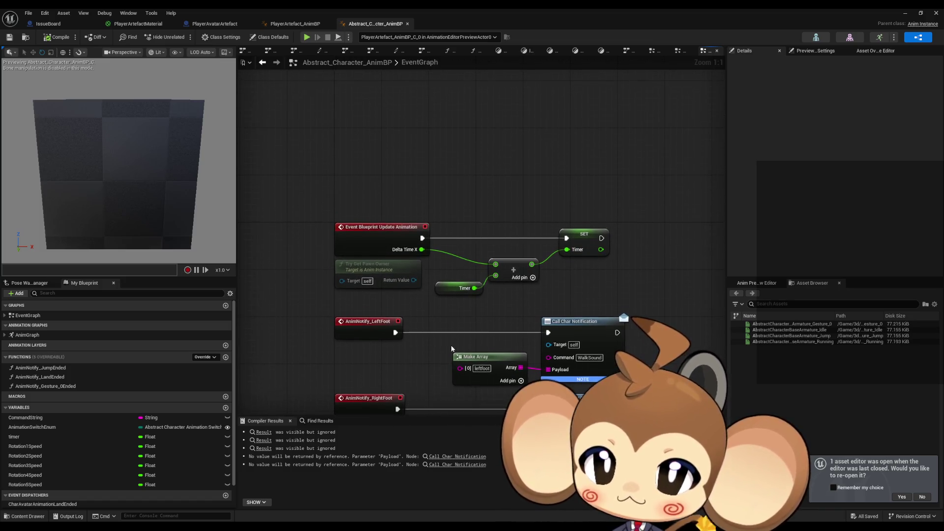
drag(469, 220, 615, 304)
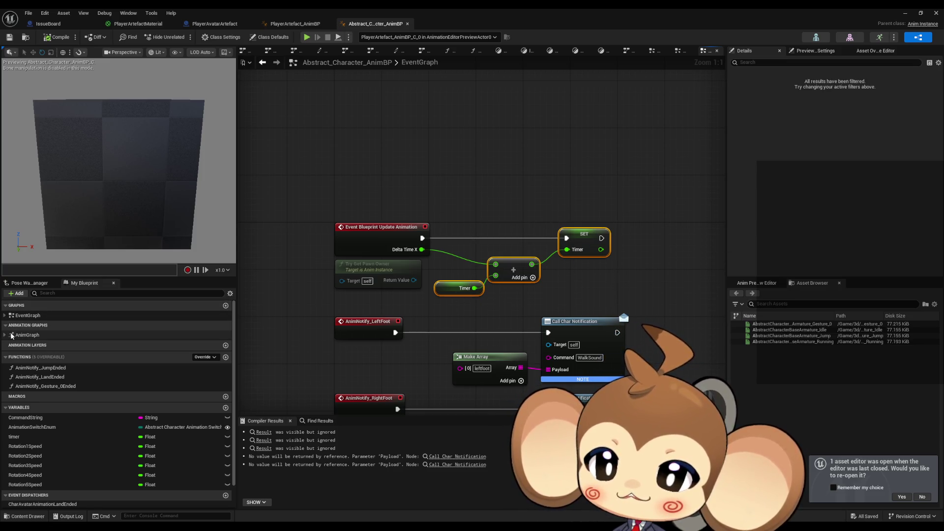
double_click(27, 335)
scroll(262, 300, up, 2)
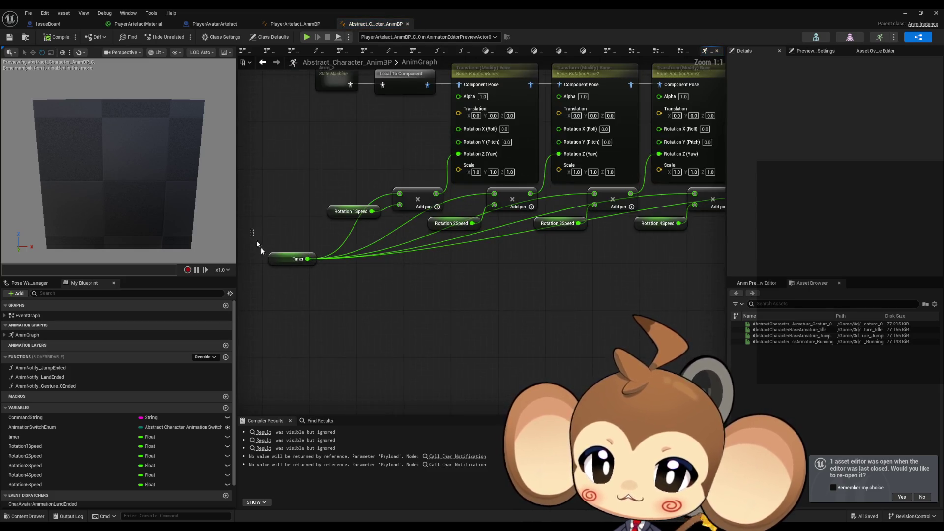
click(291, 258)
click(356, 211)
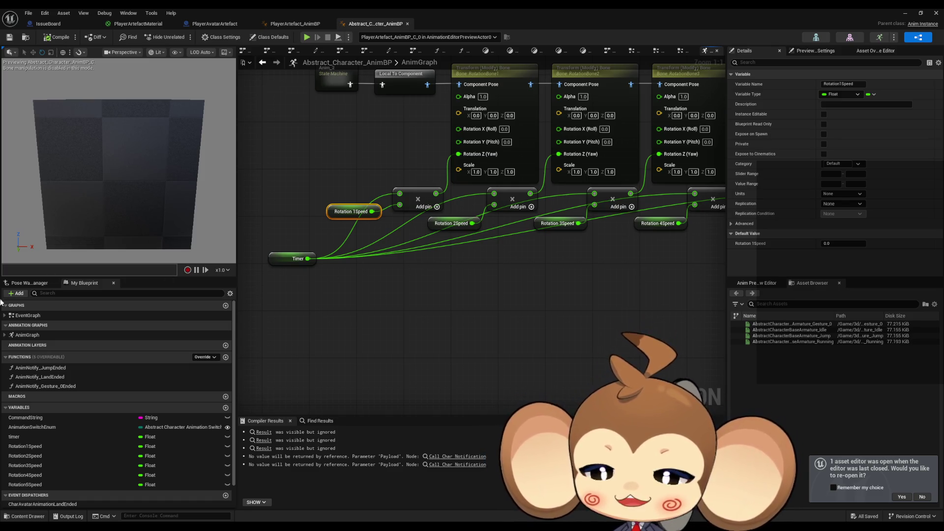
click(317, 210)
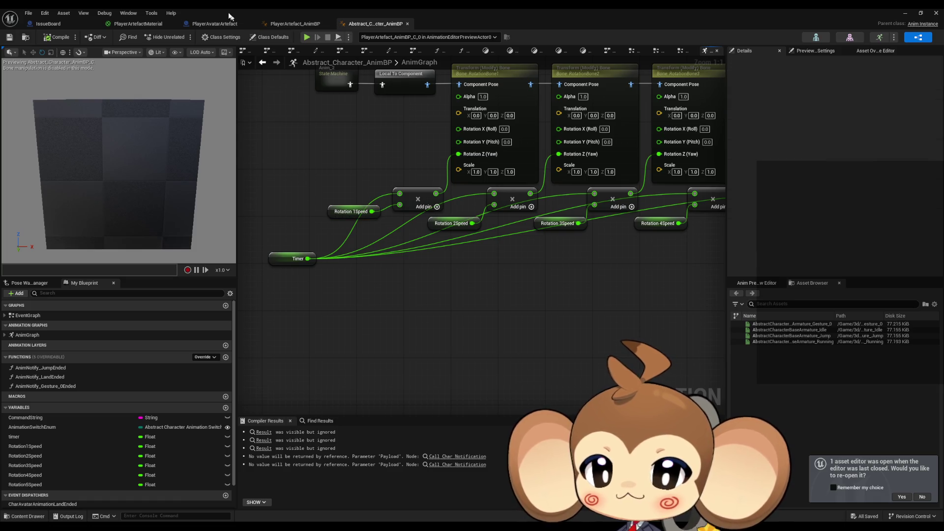
Open PlayerAvatarArtefact's InitializeVisualEntity function and inspect its Set Anim Instance Class node.
click(214, 24)
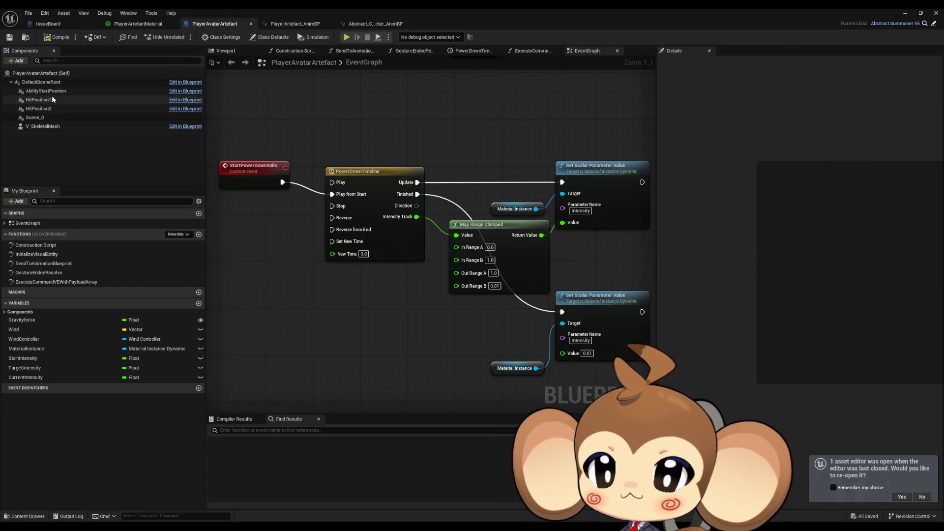
click(46, 127)
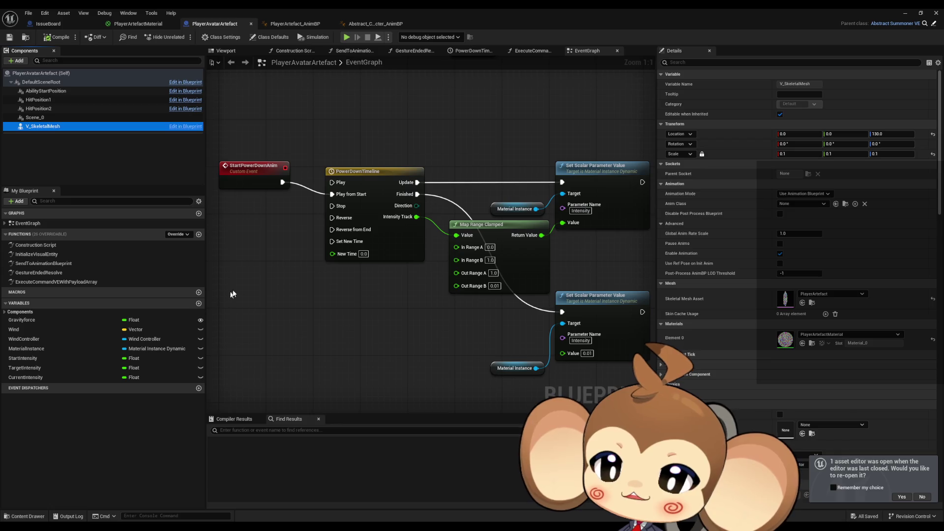
double_click(29, 254)
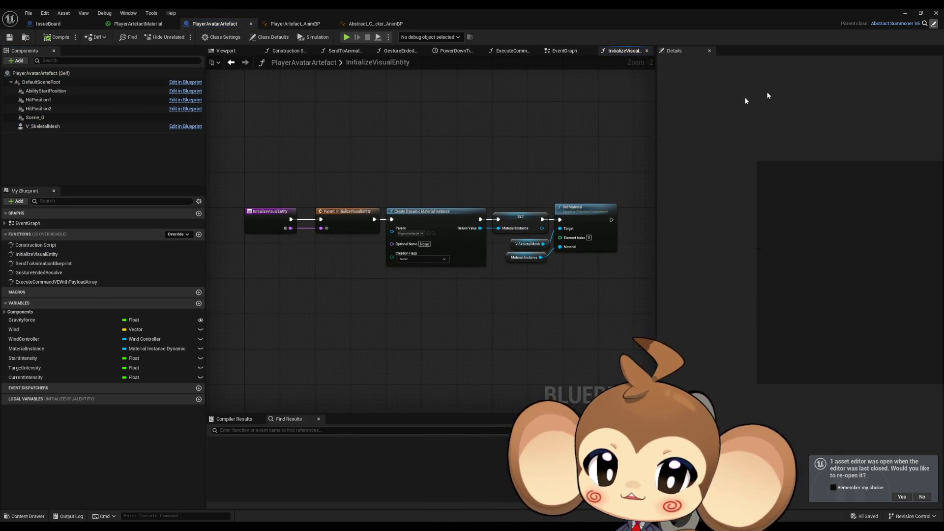
drag(383, 129, 402, 181)
drag(232, 220, 278, 241)
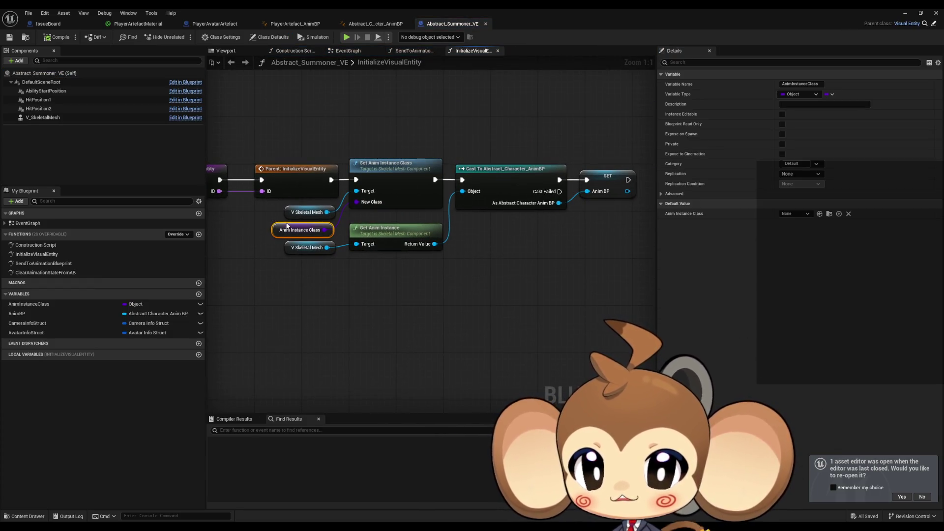
click(231, 25)
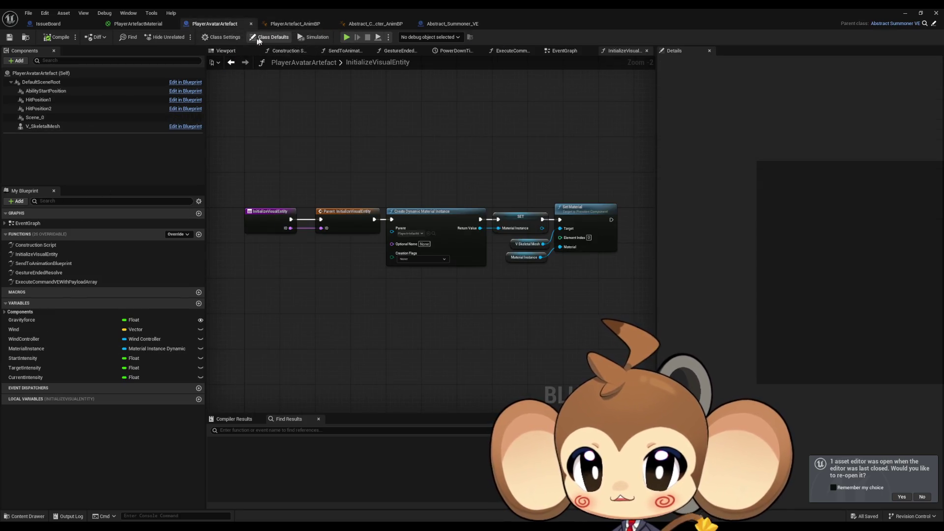
click(272, 39)
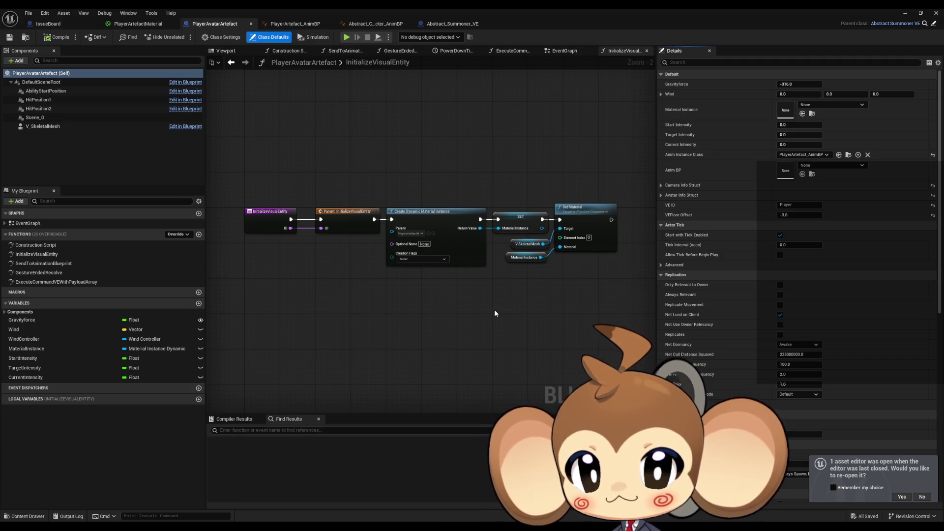
drag(477, 303, 479, 318)
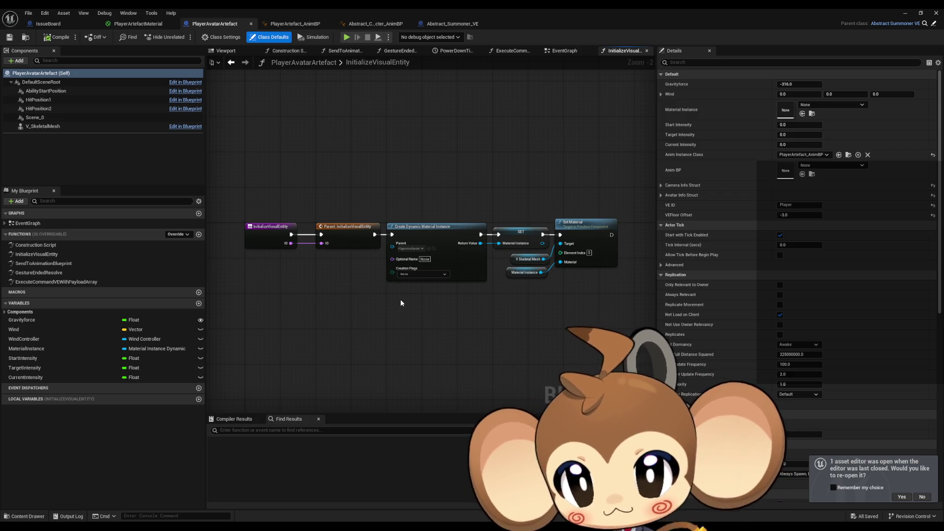
drag(427, 173, 572, 296)
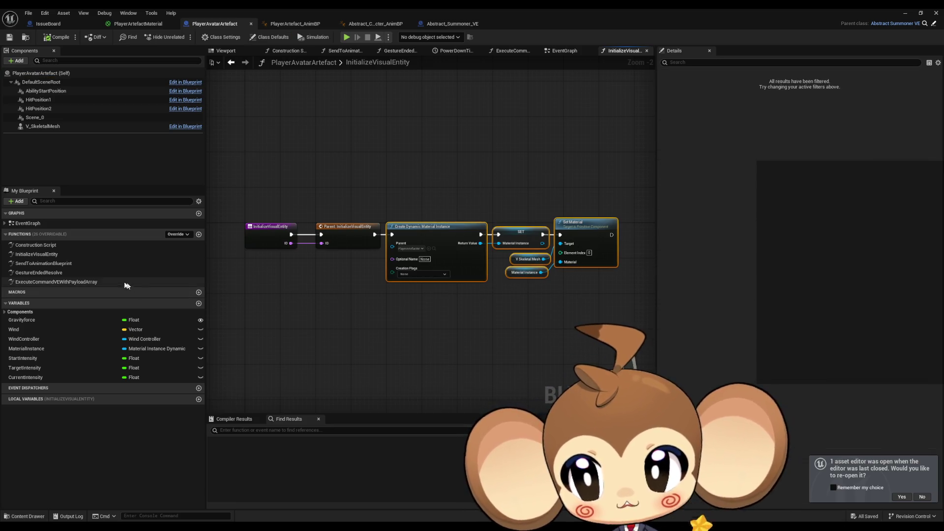
click(41, 264)
Review the GestureEndedResolve and ExecuteCommandVEWithPayloadArray functions, then go back to Abstract_Character_AnimBP.
double_click(40, 273)
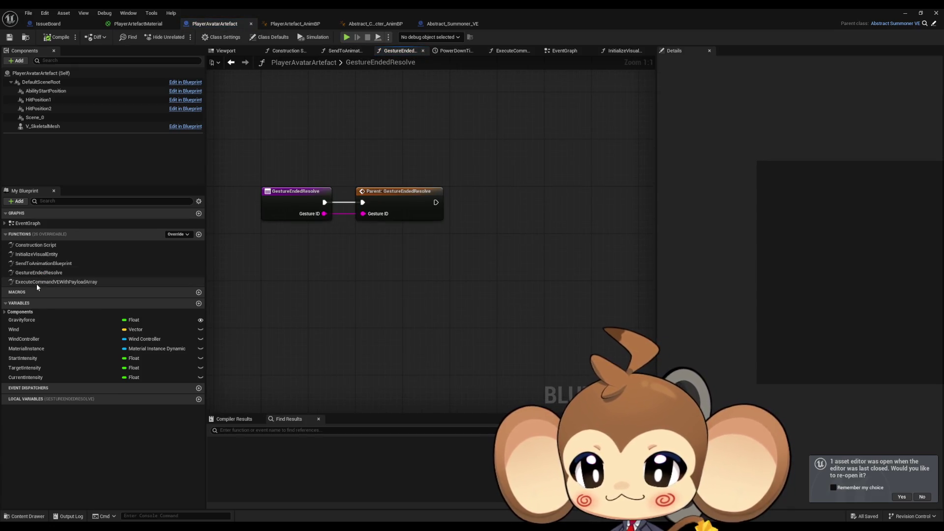
double_click(36, 283)
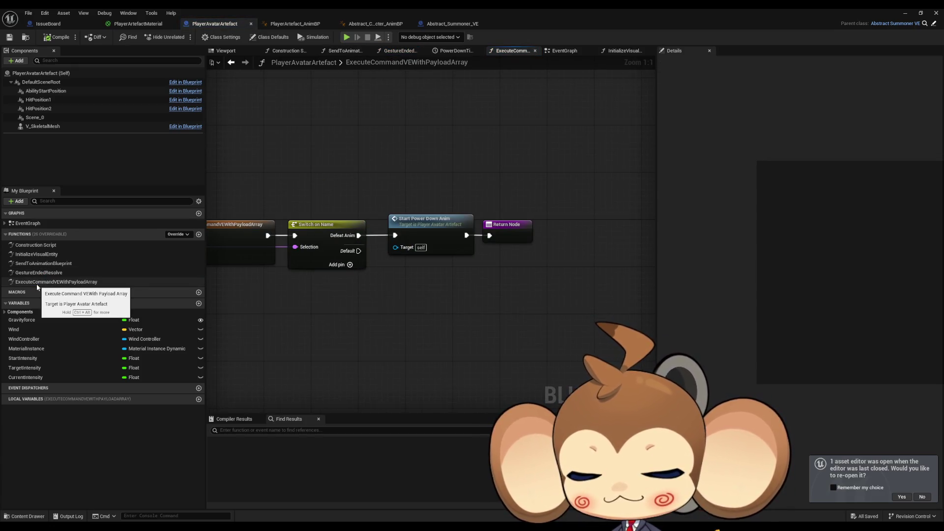
mouse_move(415, 272)
mouse_down()
mouse_move(654, 279)
mouse_move(486, 290)
mouse_up()
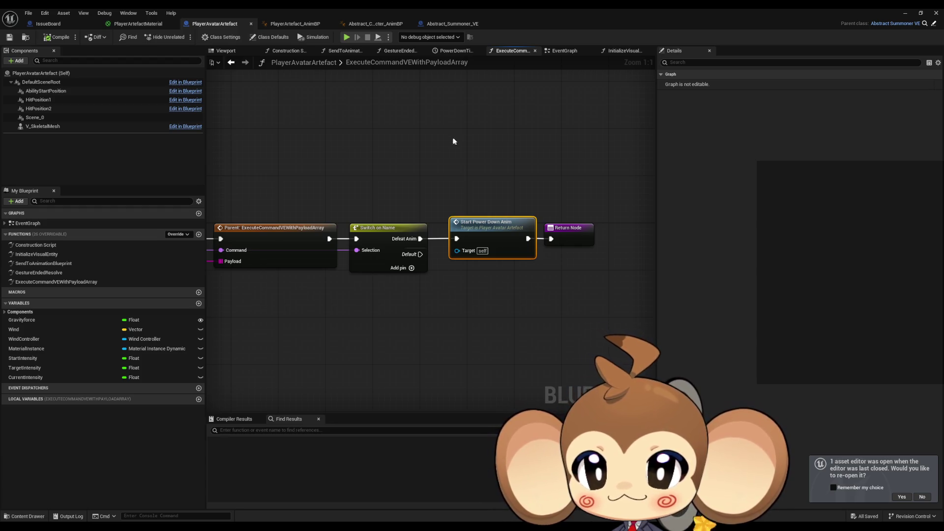
click(444, 25)
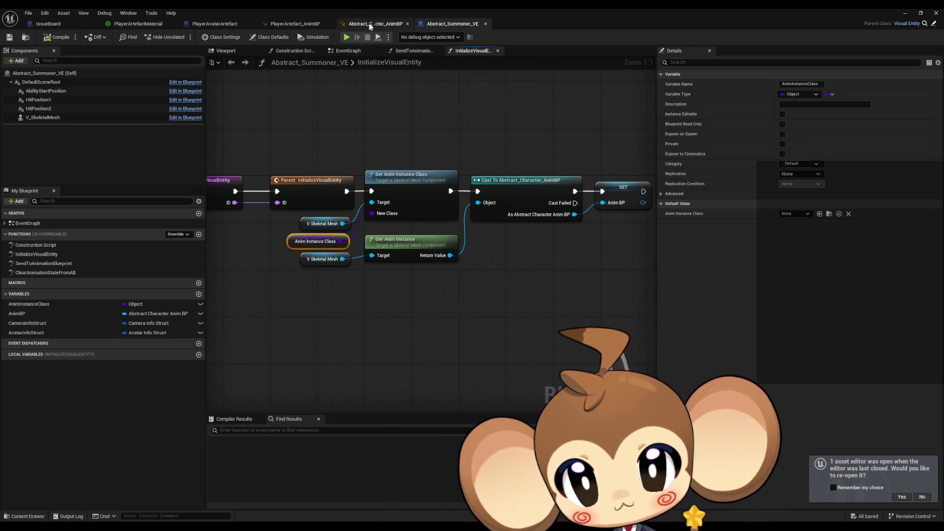
click(374, 23)
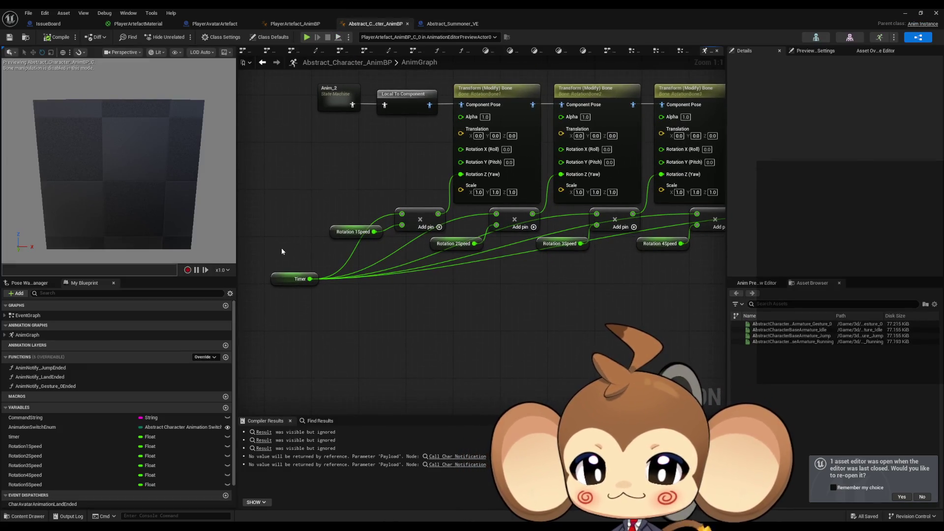
click(297, 278)
mouse_move(387, 277)
scroll(500, 291, down, 1)
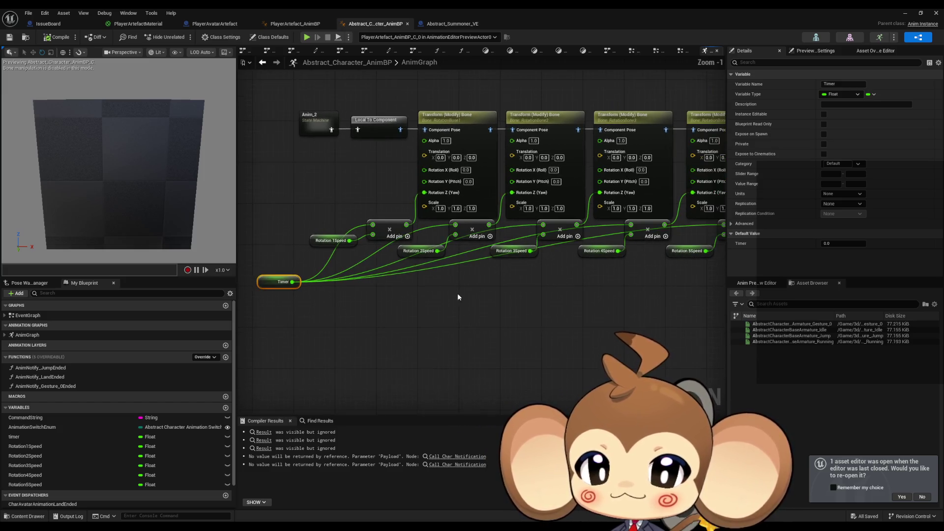
drag(497, 294, 408, 280)
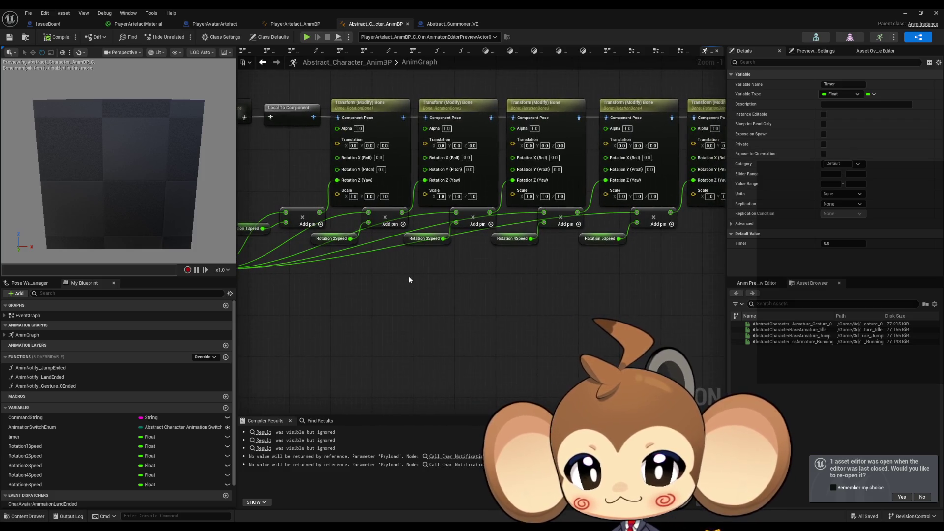
mouse_move(494, 279)
mouse_down()
mouse_move(409, 276)
mouse_move(531, 277)
mouse_up()
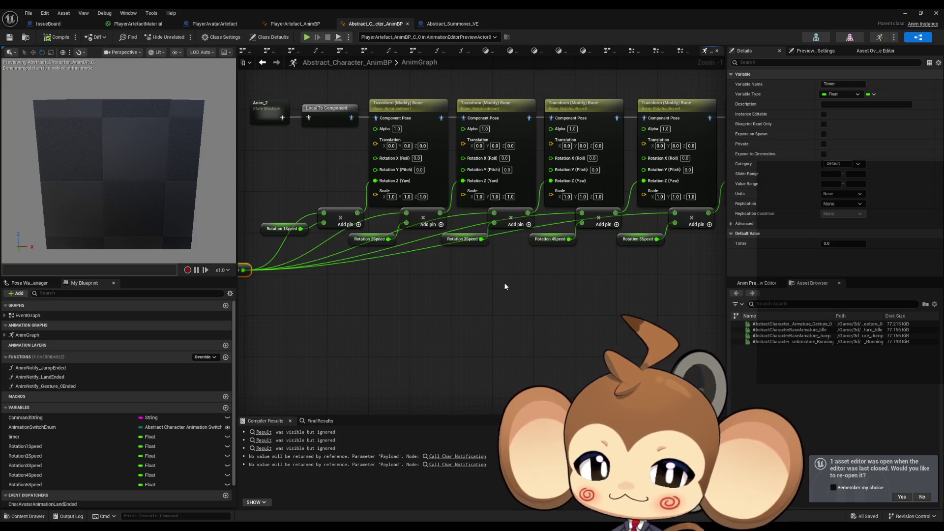
drag(447, 291, 469, 284)
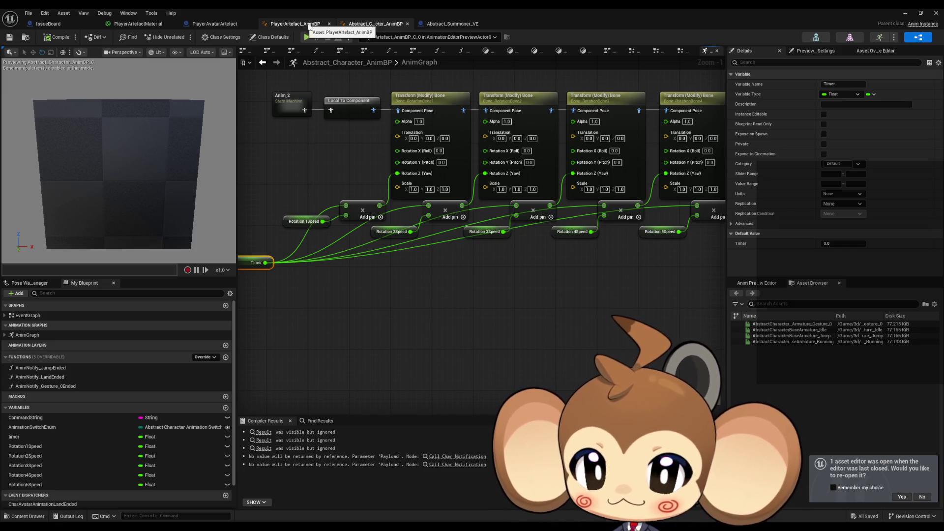
Glance at PlayerArtefact_AnimBP's event graph and PlayerAvatarArtefact, then return to the abstract AnimGraph.
click(305, 25)
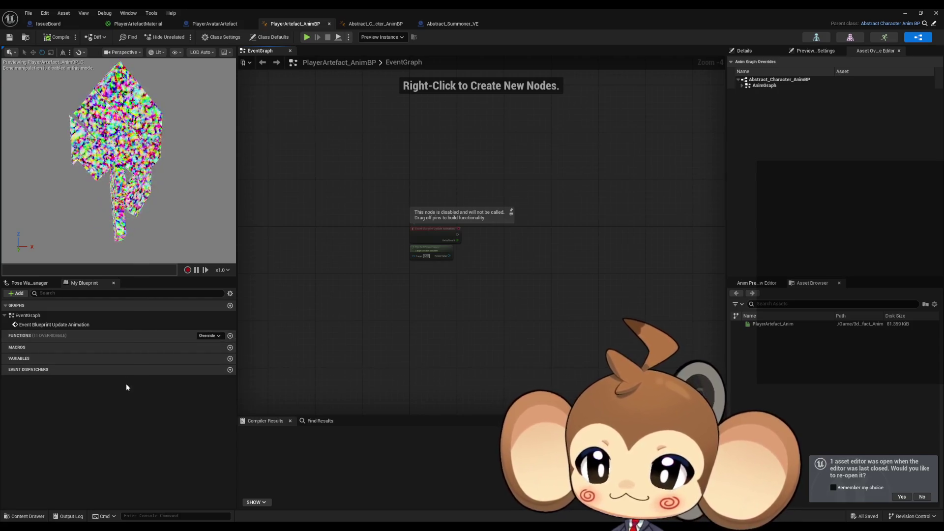
drag(459, 315, 421, 326)
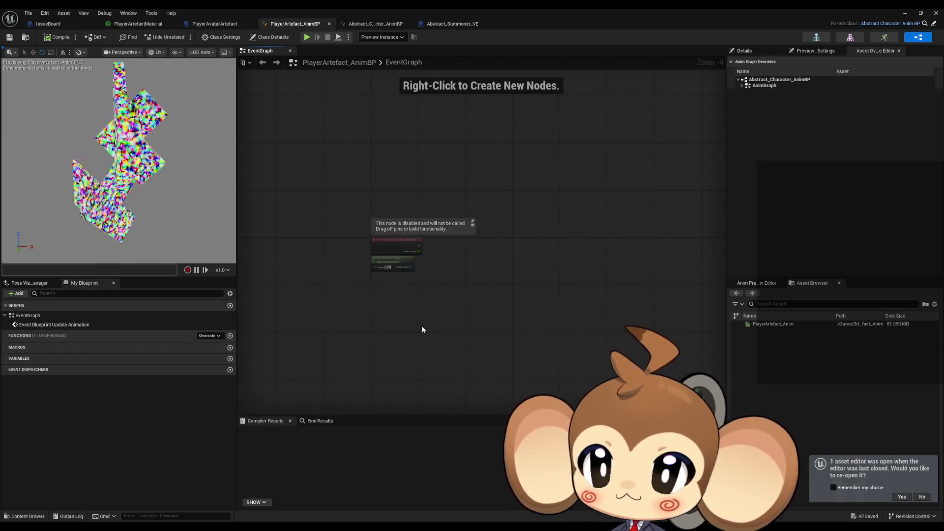
click(222, 25)
click(369, 25)
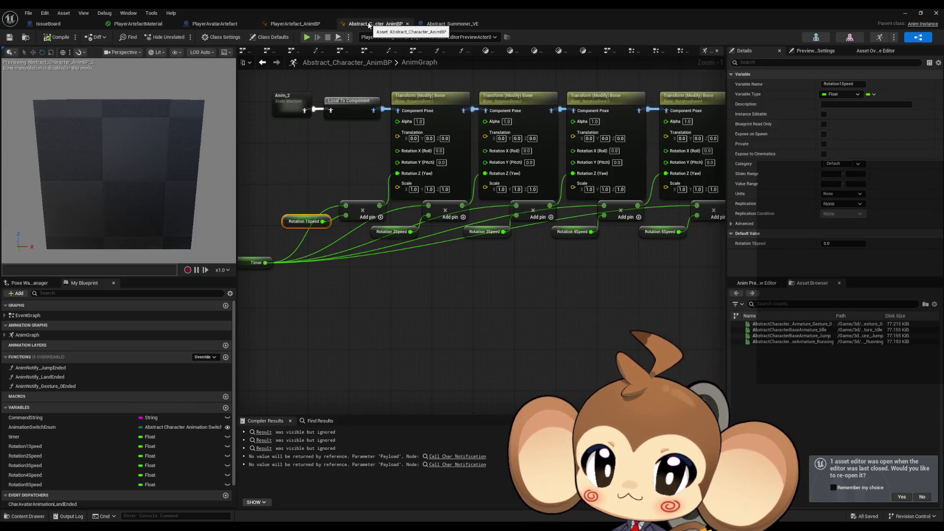
mouse_move(412, 243)
mouse_down()
mouse_move(416, 269)
mouse_move(453, 305)
mouse_up()
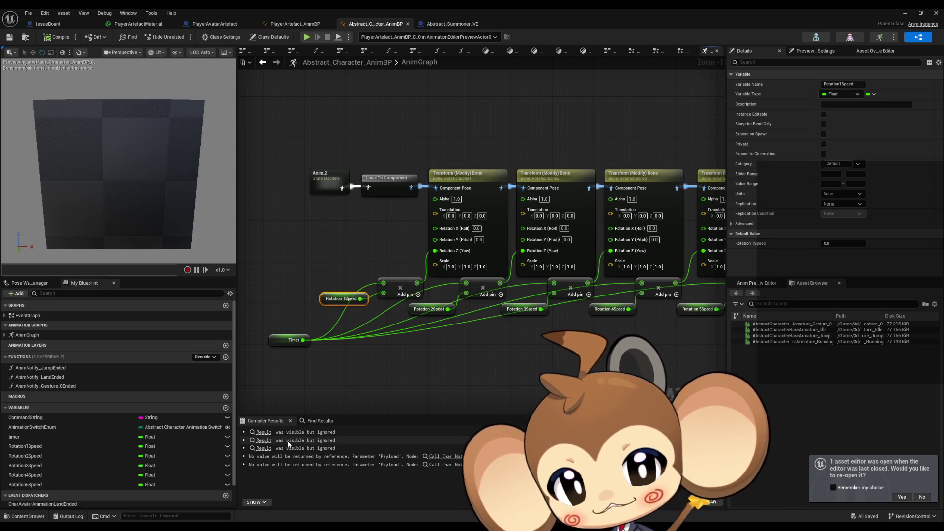
Add a new Vector variable named Location1.
click(225, 408)
text(Location1)
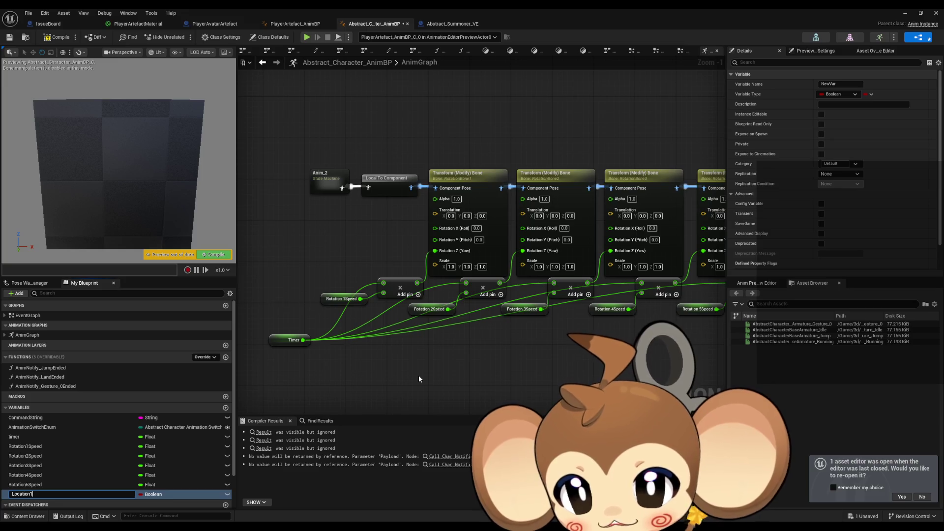
key(Return)
click(157, 495)
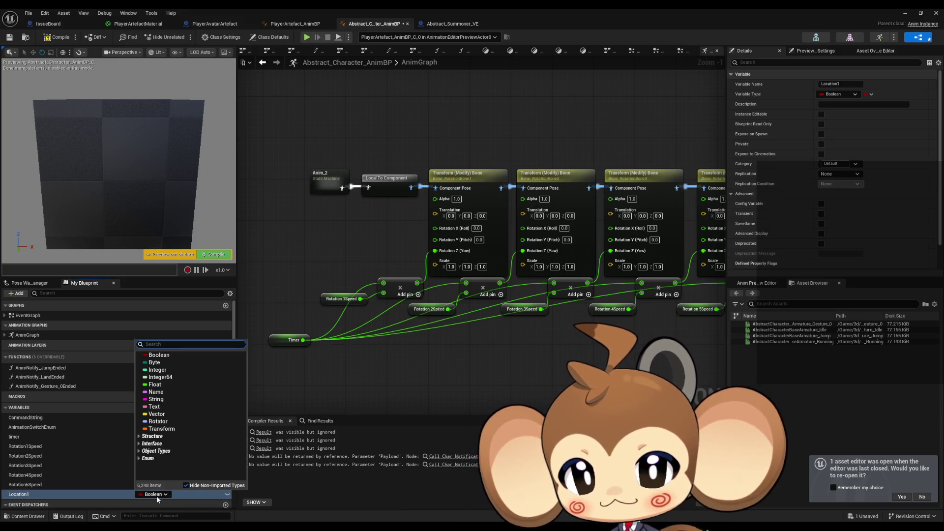
key(Escape)
Duplicate Location1 and rename the copy Location2.
key(ctrl+d)
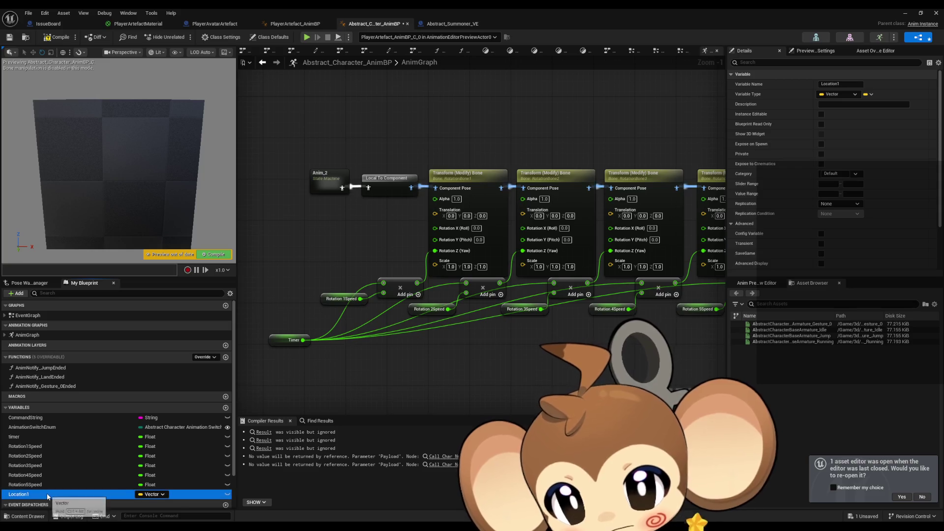
text(Location)
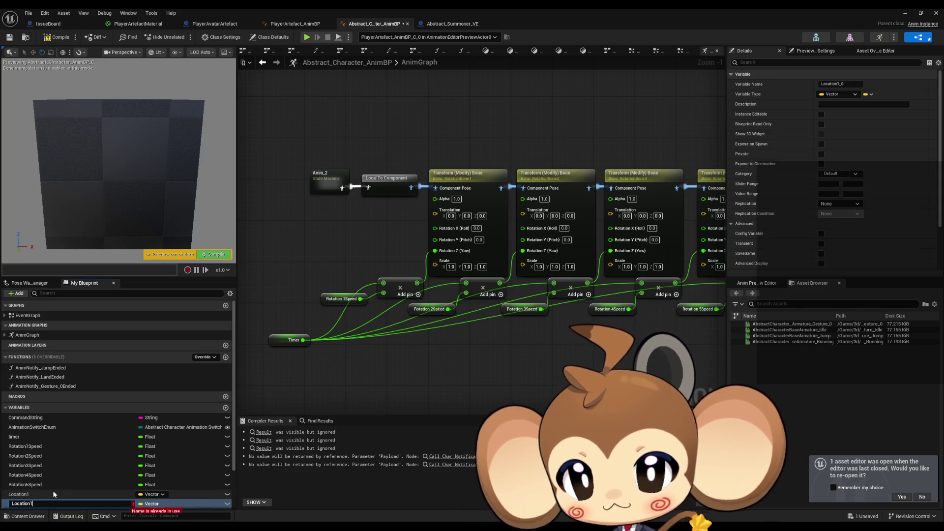
key(Return)
key(F2)
text(Location2)
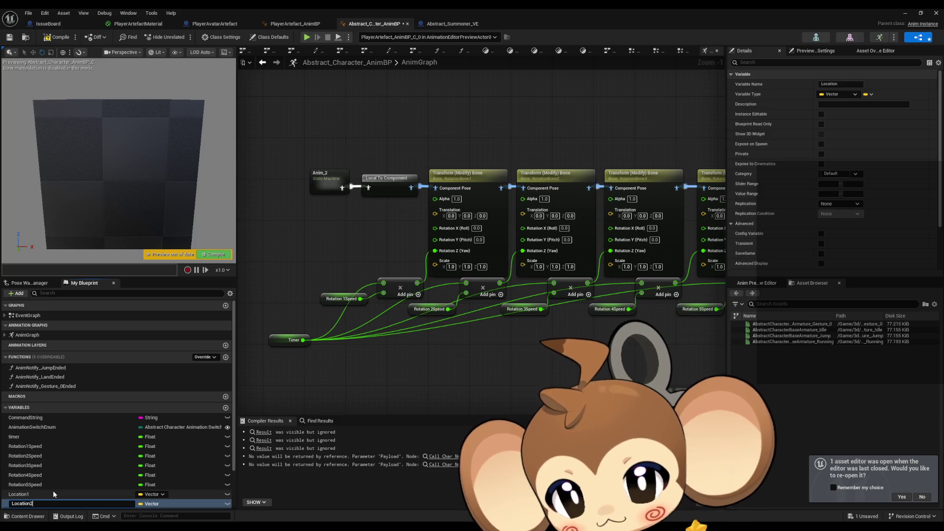
key(Return)
Make three more copies of Location2 and rename the first one Location3.
key(ctrl+d)
key(ctrl+d)
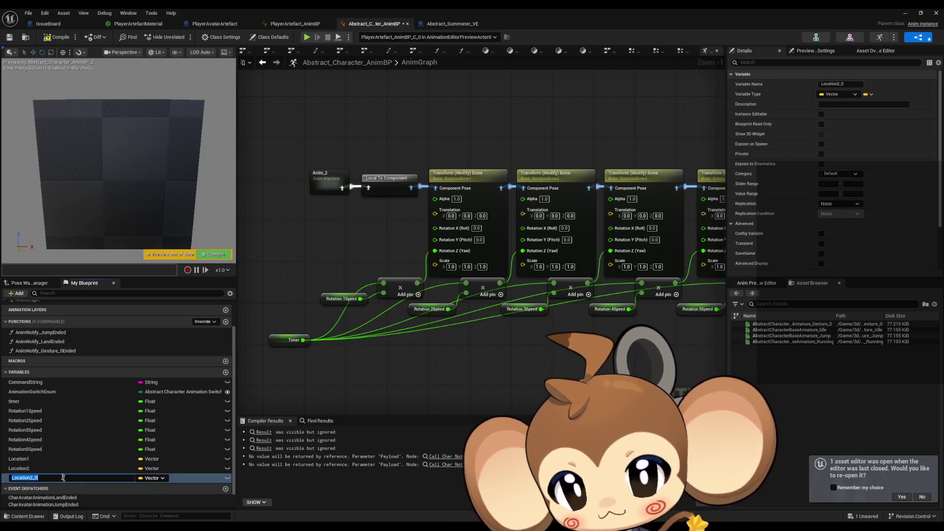
key(Return)
key(ctrl+d)
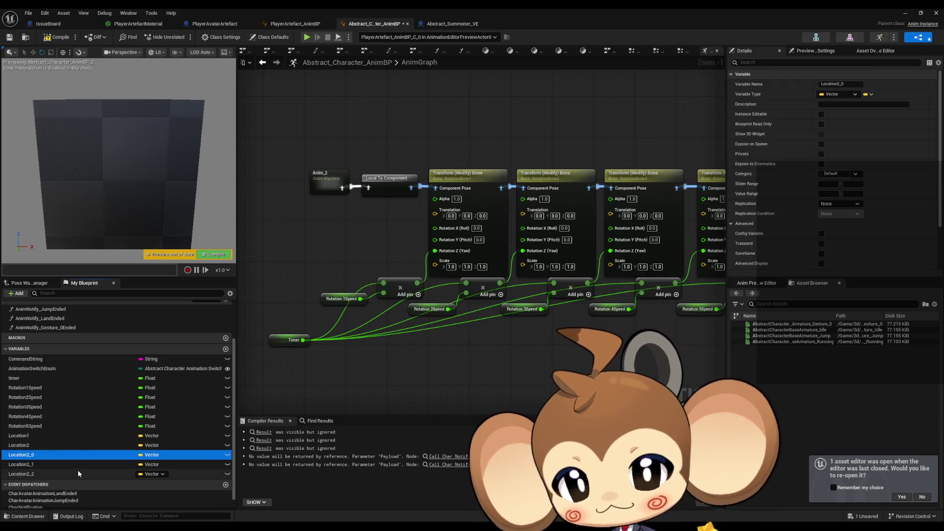
key(Up)
key(Up)
key(F2)
text(Location2_)
key(BackSpace)
key(BackSpace)
text(3)
key(Return)
Rename the remaining copies Location4 and Location5, and drag Location1 into the AnimGraph.
key(Down)
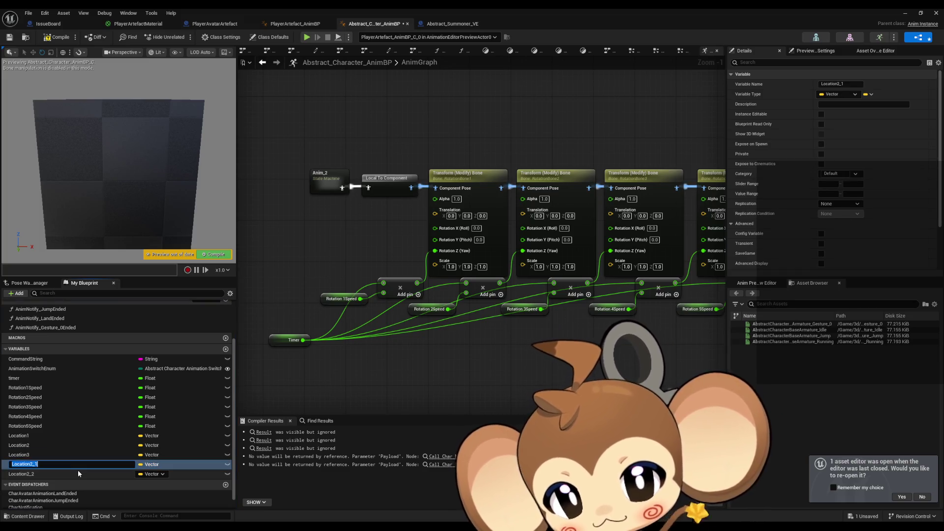
key(F2)
text(Location4)
key(Return)
key(Down)
key(F2)
text(Location5)
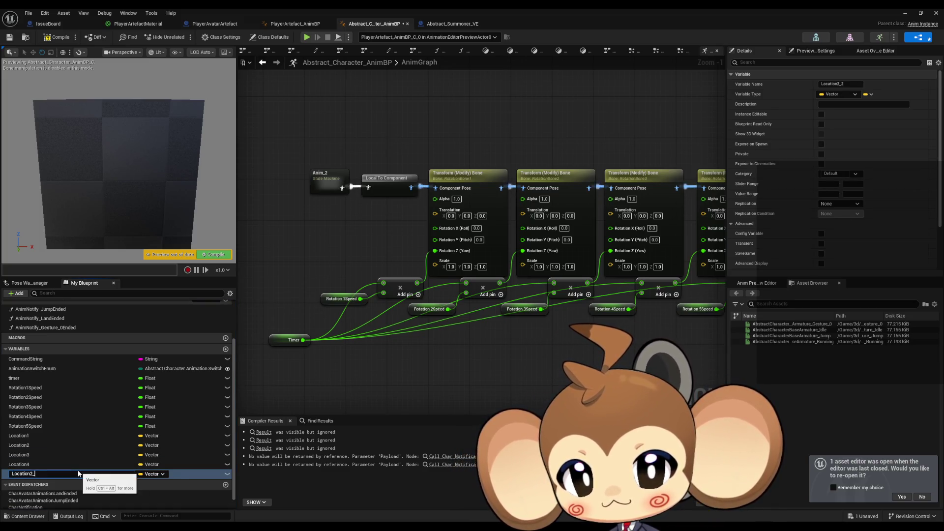
key(Return)
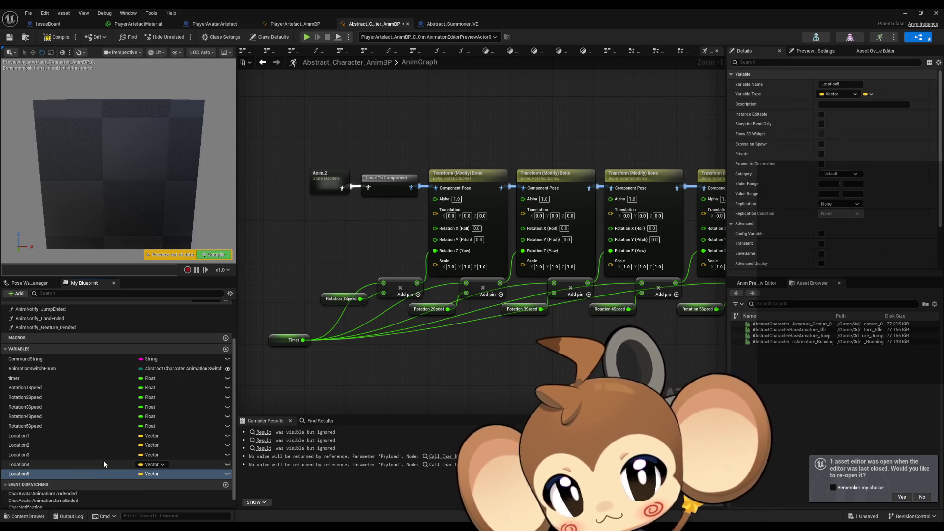
mouse_move(22, 435)
mouse_down()
mouse_move(49, 440)
mouse_move(354, 327)
mouse_move(297, 237)
mouse_move(377, 360)
mouse_move(369, 367)
mouse_up()
Place getter nodes for Location1 through Location5 in the AnimGraph.
click(333, 255)
drag(36, 444, 460, 377)
click(61, 453)
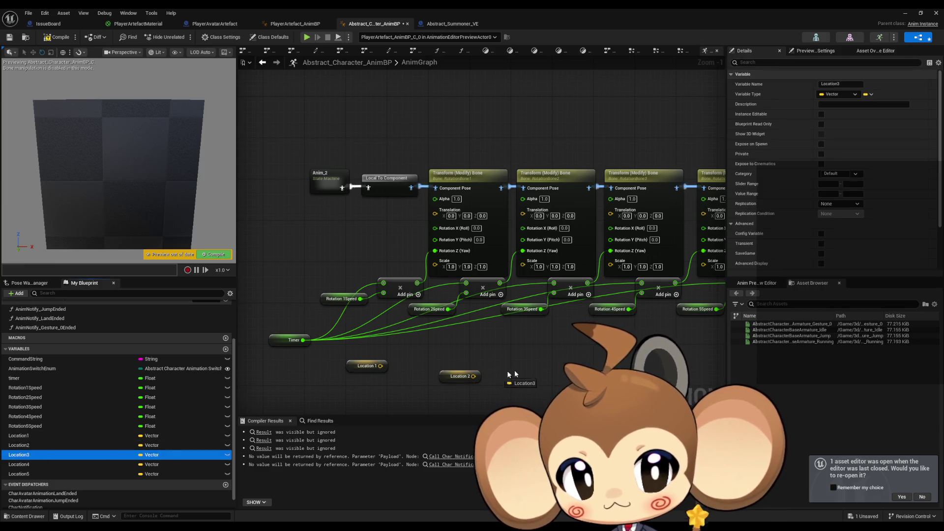
drag(538, 386, 553, 372)
mouse_move(19, 464)
mouse_down()
mouse_move(224, 460)
mouse_move(489, 349)
mouse_up()
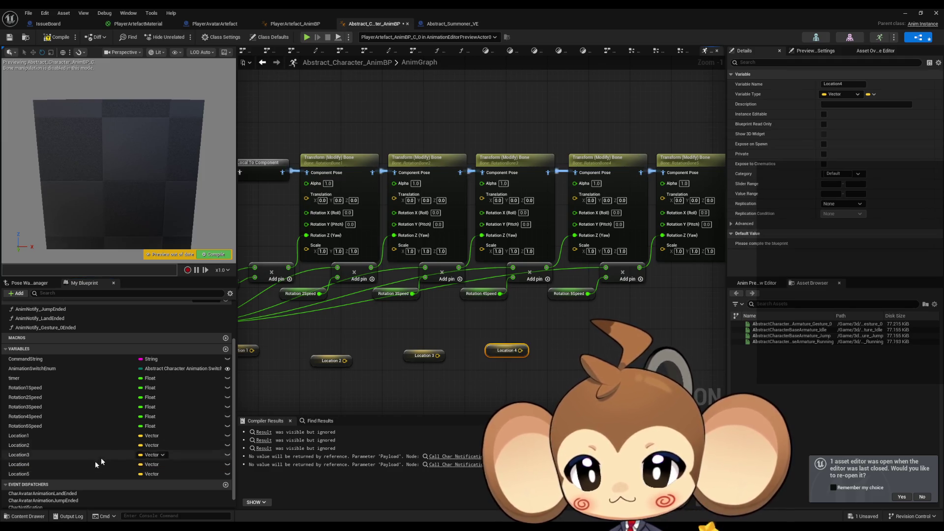
click(29, 474)
mouse_move(30, 474)
mouse_down()
mouse_move(592, 340)
mouse_move(602, 209)
mouse_up()
Wire each Location getter into its matching bone node's Translation pin and line them up.
drag(460, 365, 514, 209)
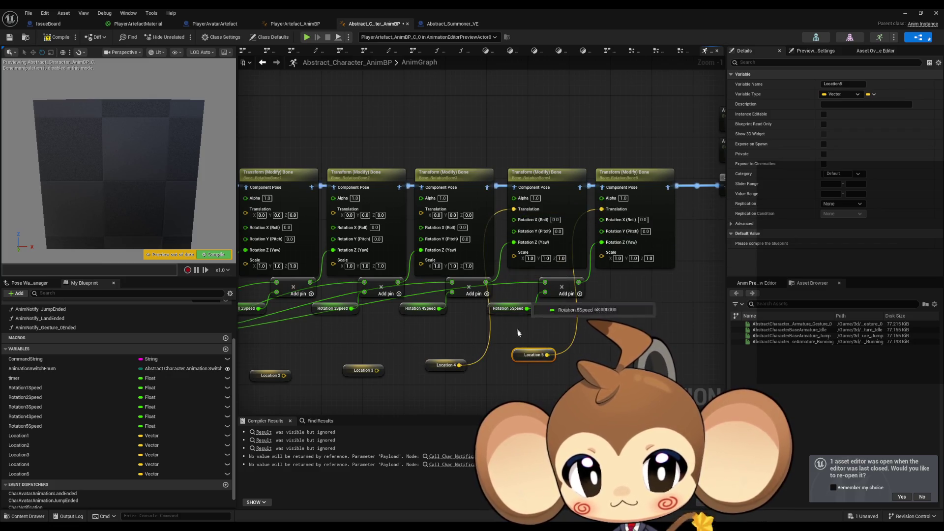
drag(525, 350, 556, 320)
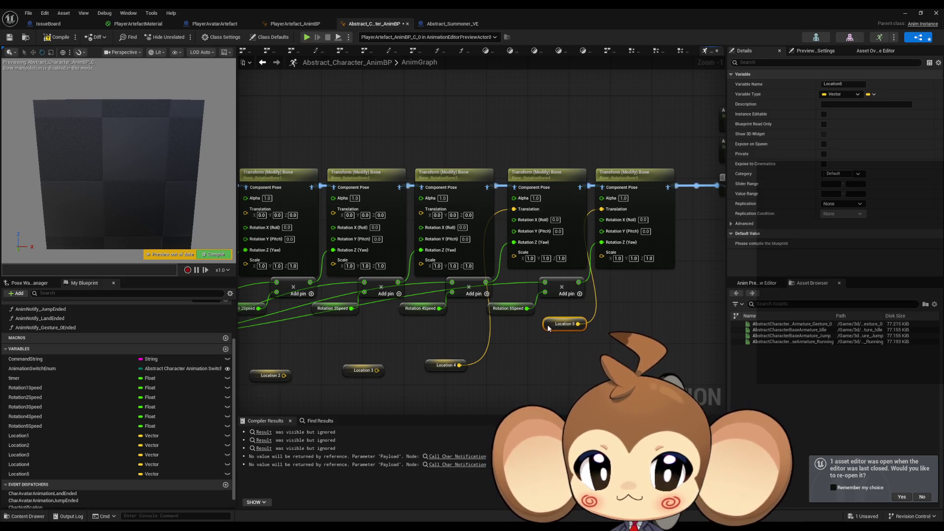
drag(431, 369, 447, 327)
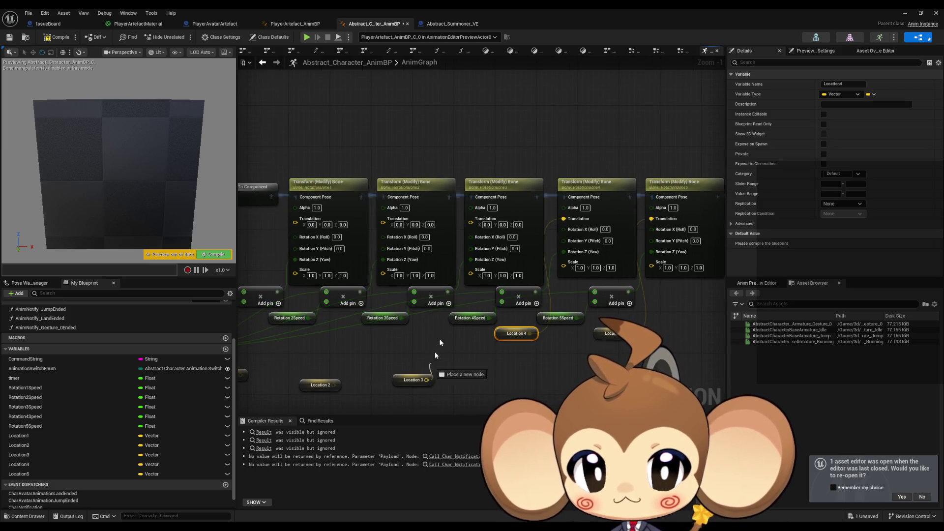
mouse_move(470, 219)
mouse_down()
mouse_move(412, 383)
mouse_move(432, 334)
mouse_up()
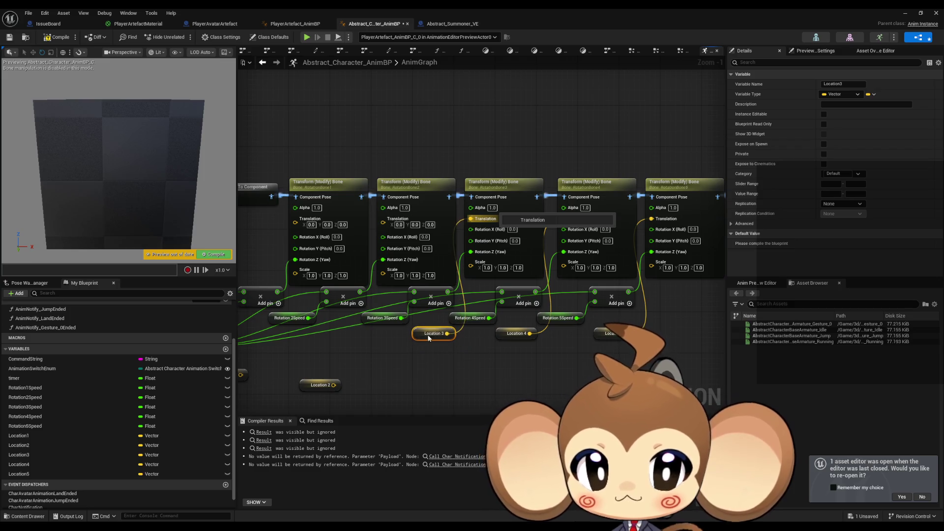
drag(334, 390, 370, 380)
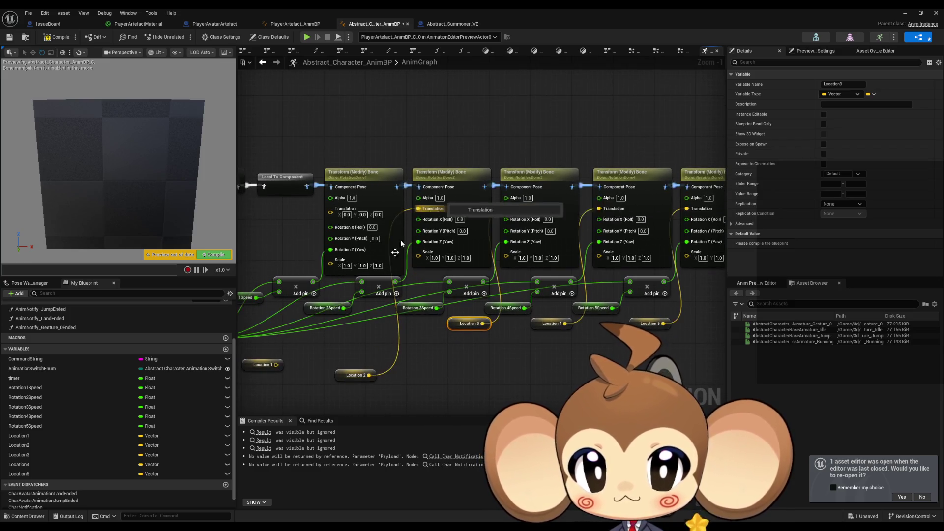
drag(360, 334, 488, 332)
click(407, 354)
drag(404, 361, 458, 206)
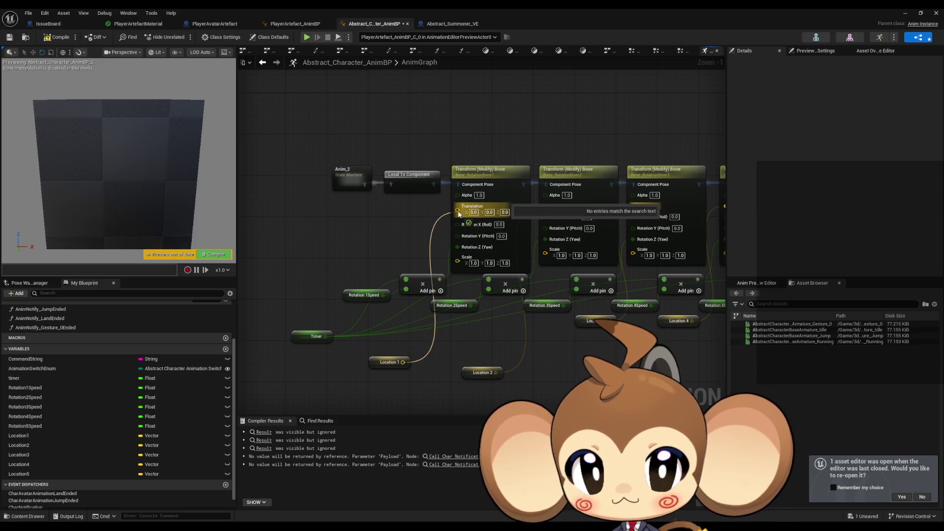
drag(564, 212, 546, 206)
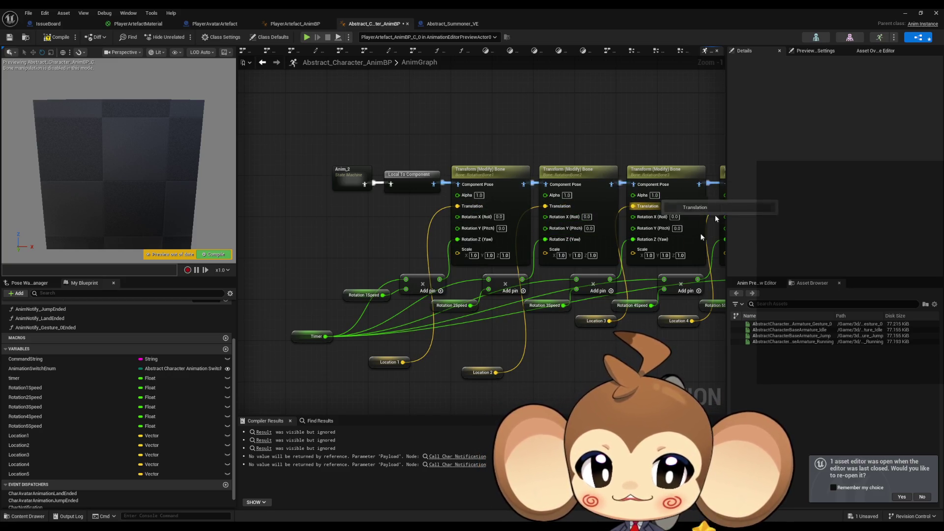
drag(484, 372, 509, 321)
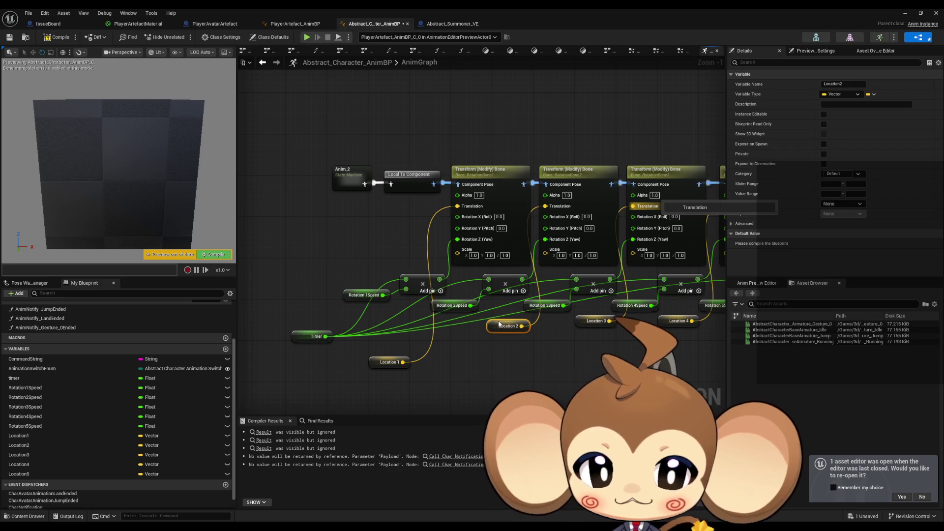
drag(381, 363, 418, 321)
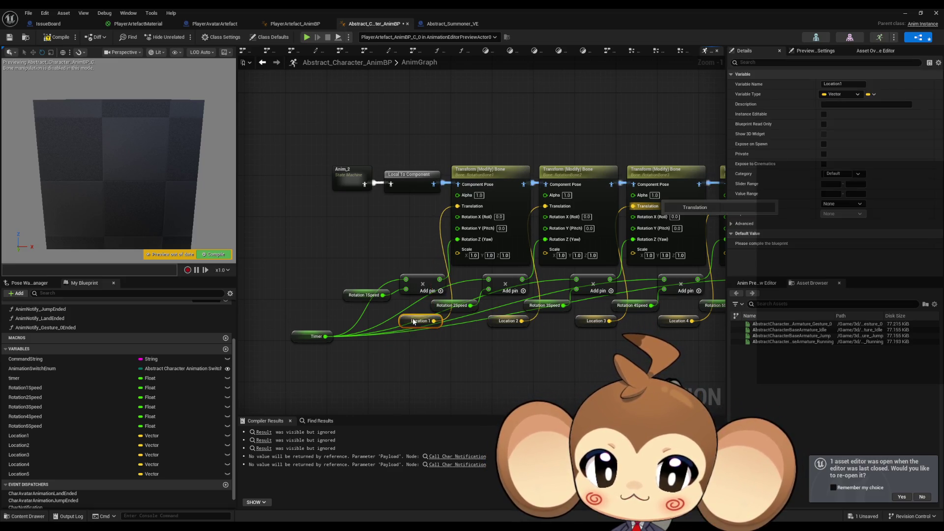
scroll(615, 344, down, 5)
mouse_move(615, 343)
mouse_down()
mouse_move(409, 309)
mouse_move(396, 305)
mouse_move(428, 298)
mouse_move(377, 286)
mouse_up()
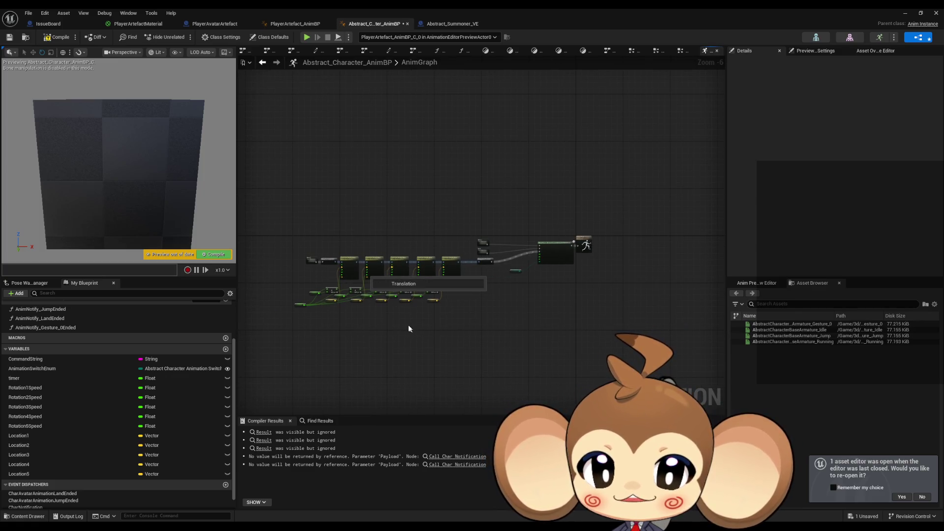
Close Abstract_Character_AnimBP and reopen it through PlayerArtefact_AnimBP's Parent class link.
scroll(408, 292, up, 7)
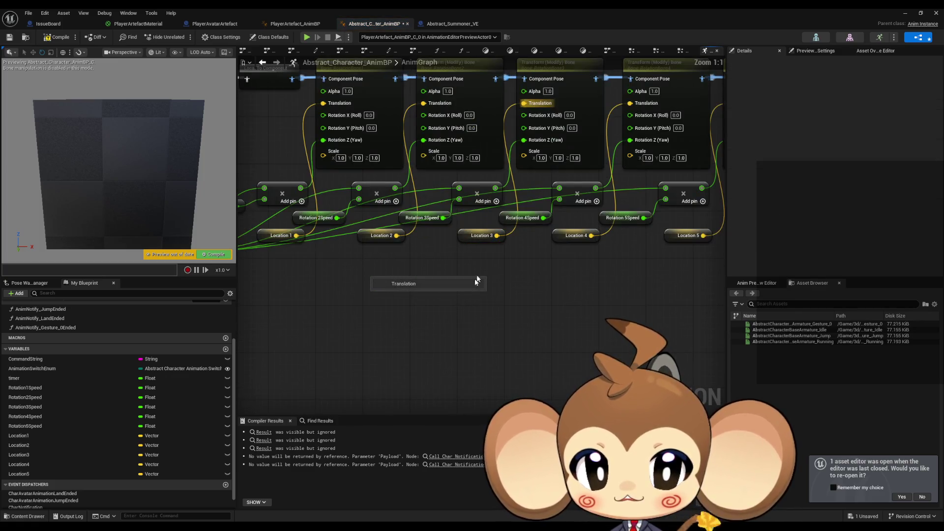
middle_click(373, 26)
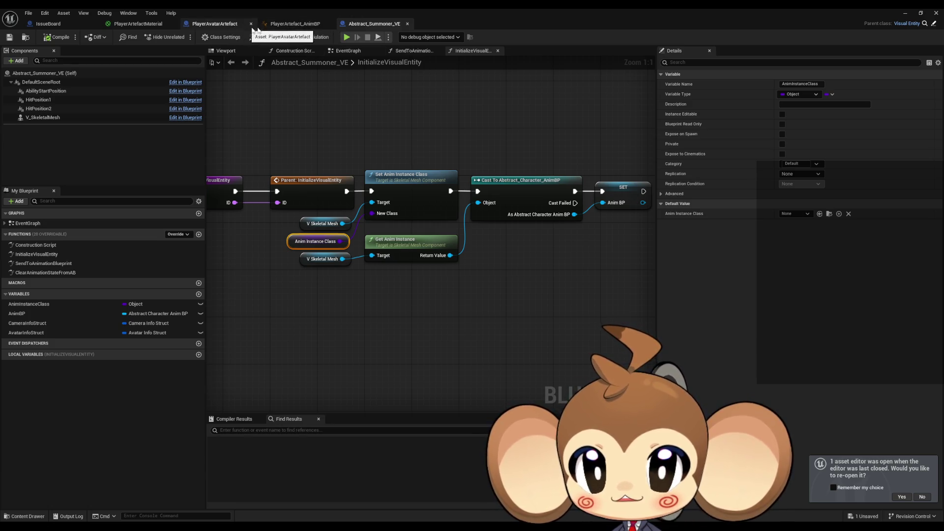
click(294, 24)
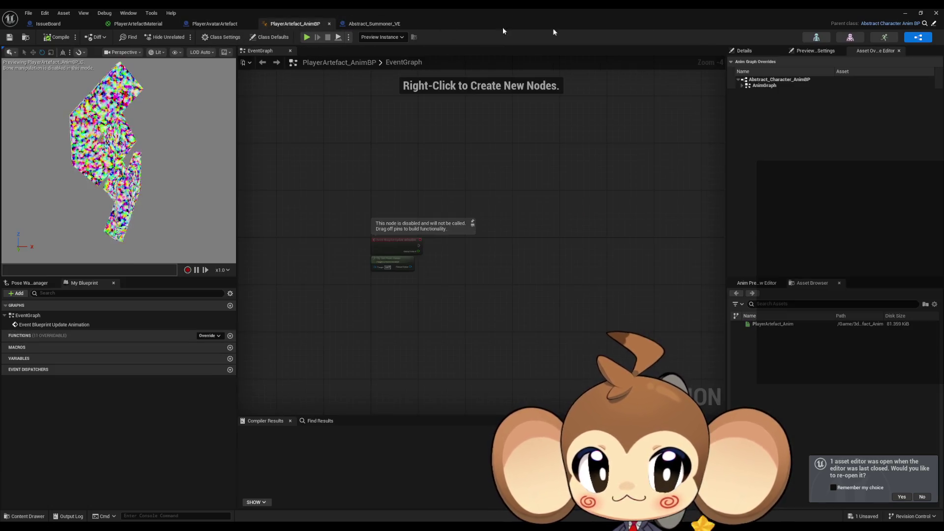
click(934, 24)
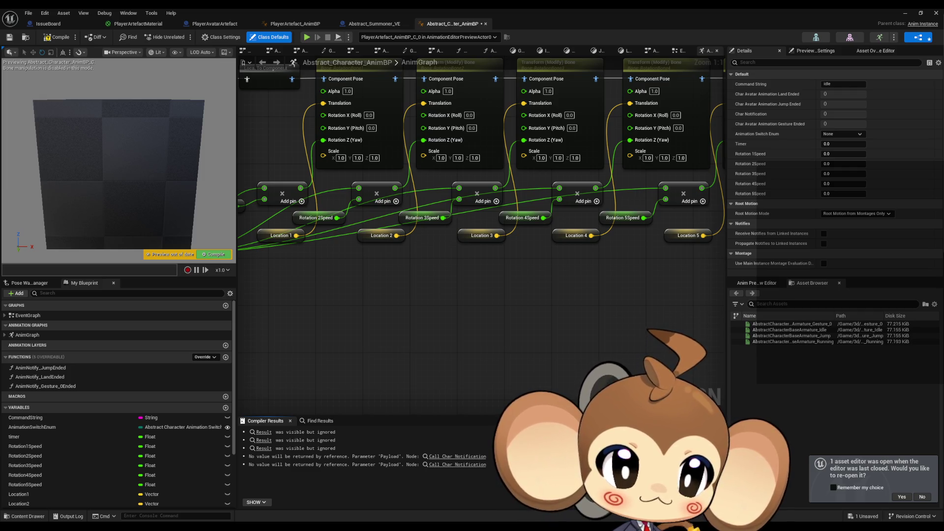
drag(384, 270, 458, 335)
scroll(459, 334, down, 3)
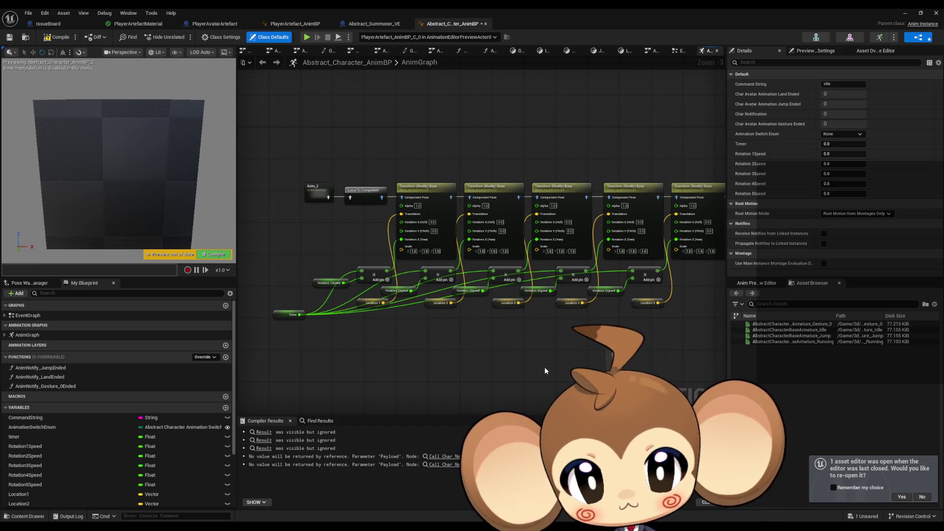
mouse_move(715, 349)
mouse_down()
mouse_move(454, 346)
mouse_move(354, 305)
mouse_up()
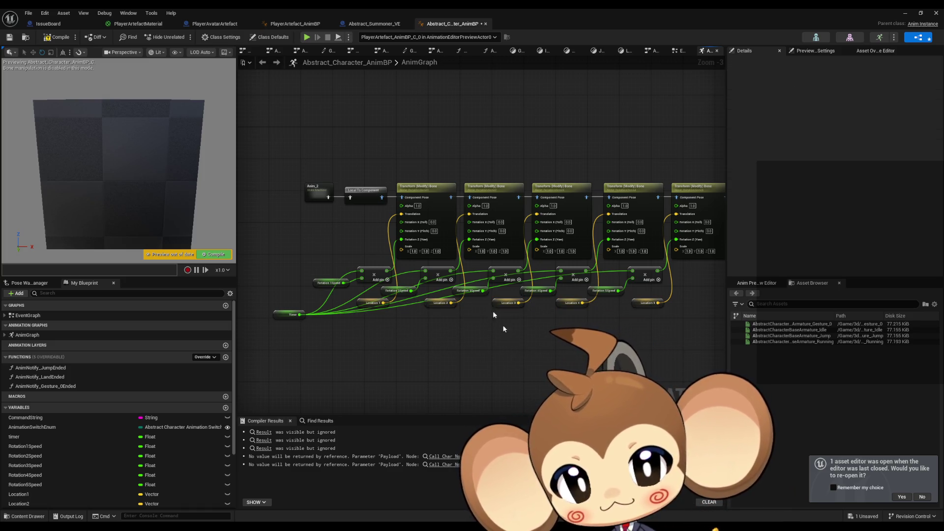
Set Scale Mode to Add to Existing on all five Transform (Modify) Bone nodes.
click(426, 187)
key(Home)
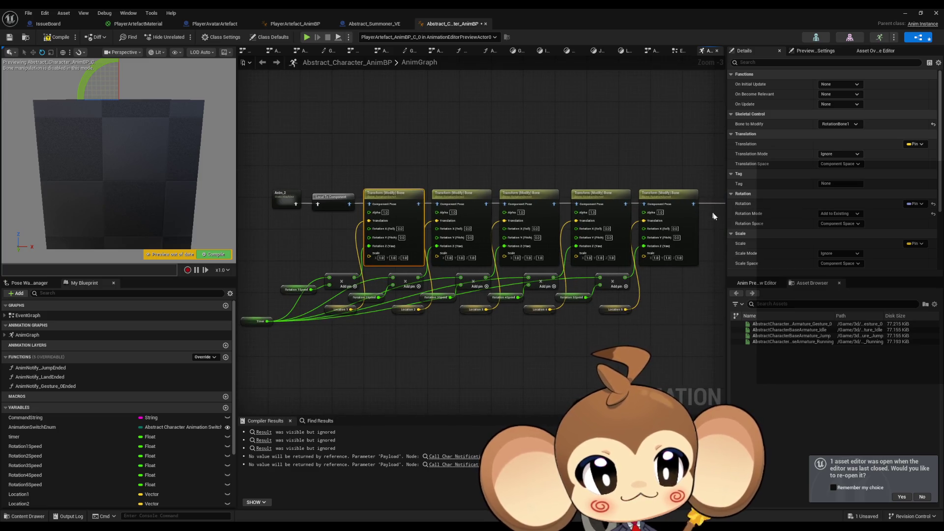
click(840, 255)
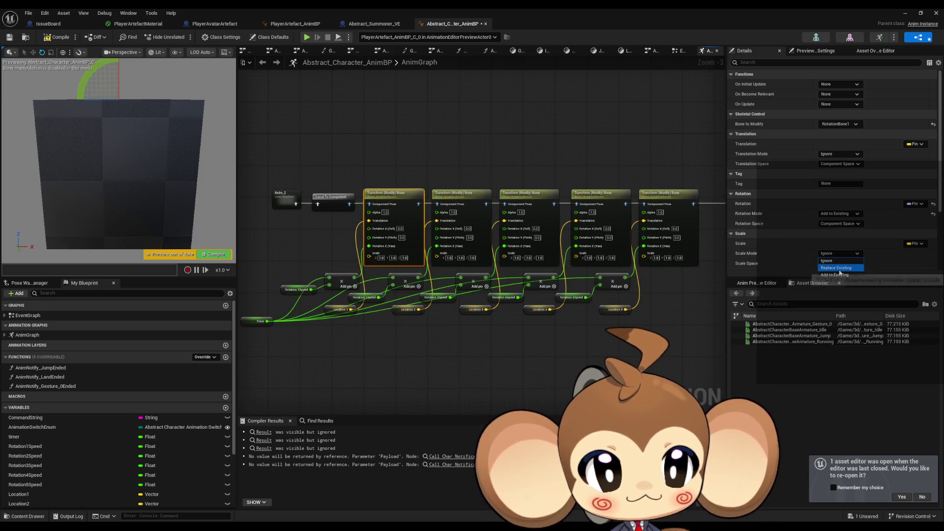
click(841, 274)
click(455, 193)
mouse_move(354, 182)
mouse_down()
mouse_move(485, 184)
mouse_move(653, 217)
mouse_up()
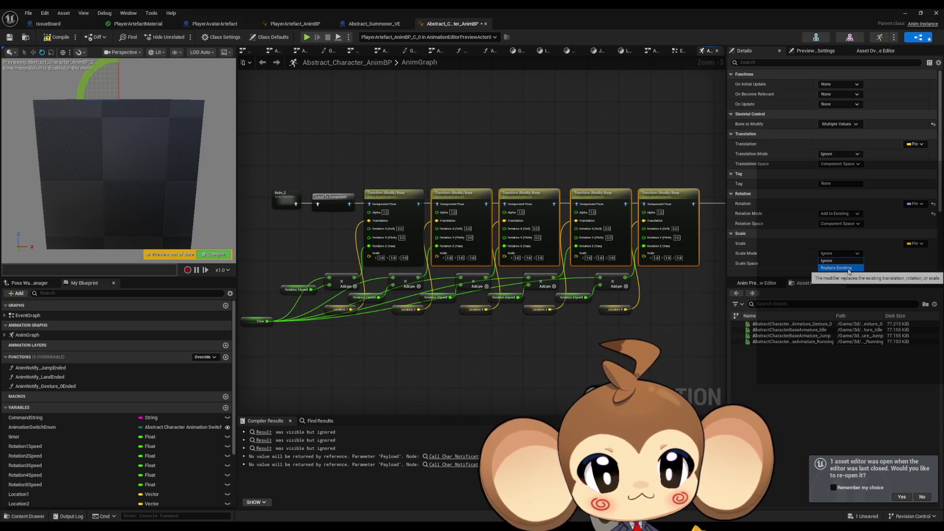
click(841, 274)
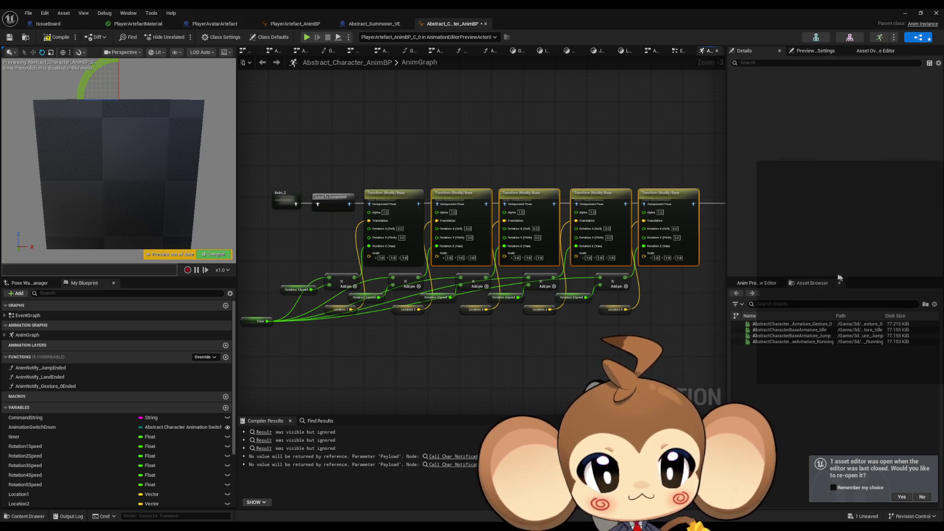
Check the individual bone nodes' settings, then view PlayerArtefact_AnimBP's twisting preview.
click(652, 194)
click(602, 194)
click(540, 192)
click(462, 196)
click(525, 199)
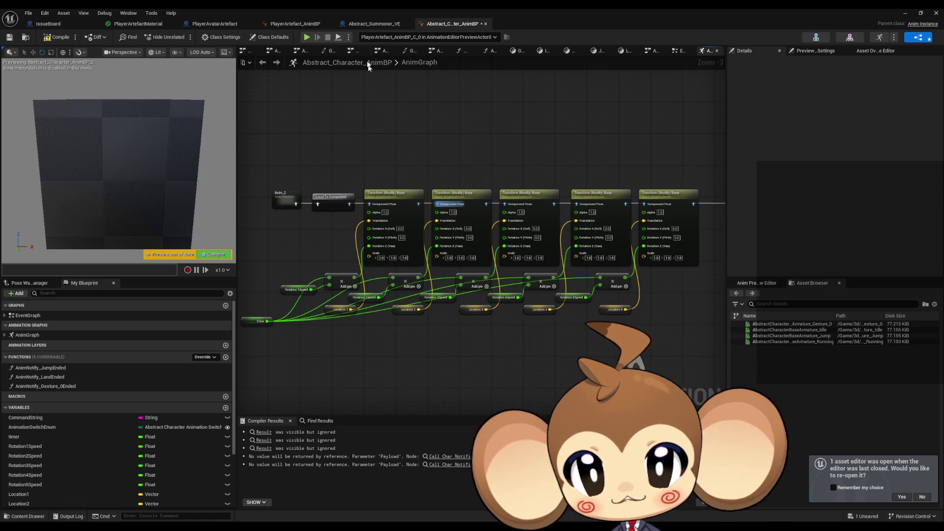
click(305, 25)
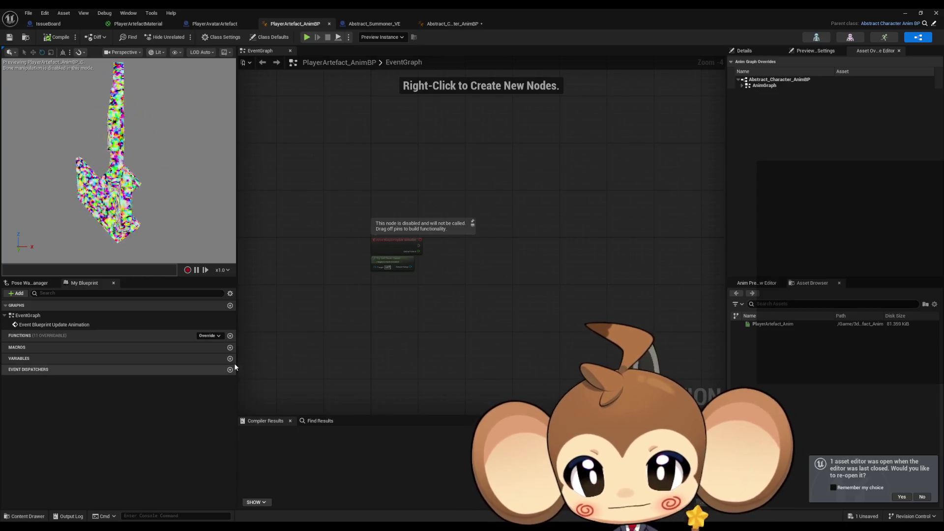
Check PlayerArtefact_AnimBP's Class Defaults for Location 1–5, then select a bone Transform node.
click(278, 37)
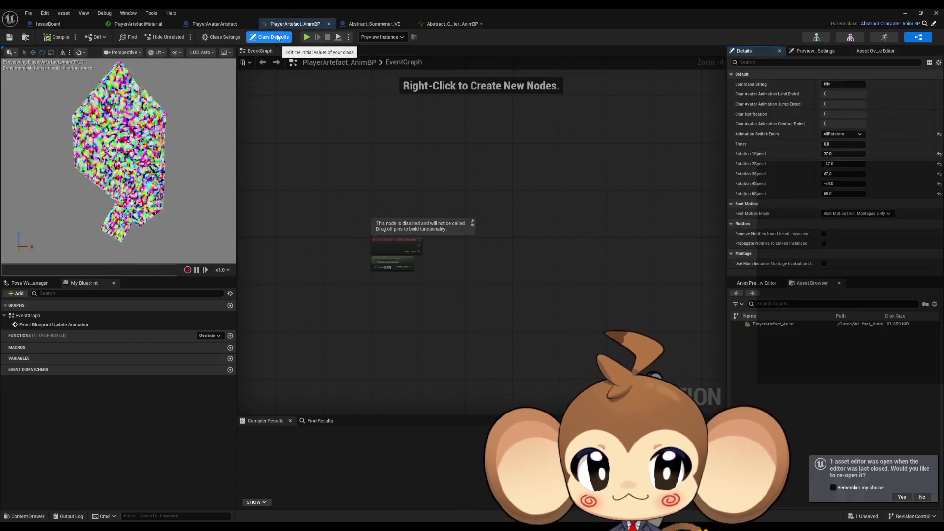
click(442, 26)
click(301, 24)
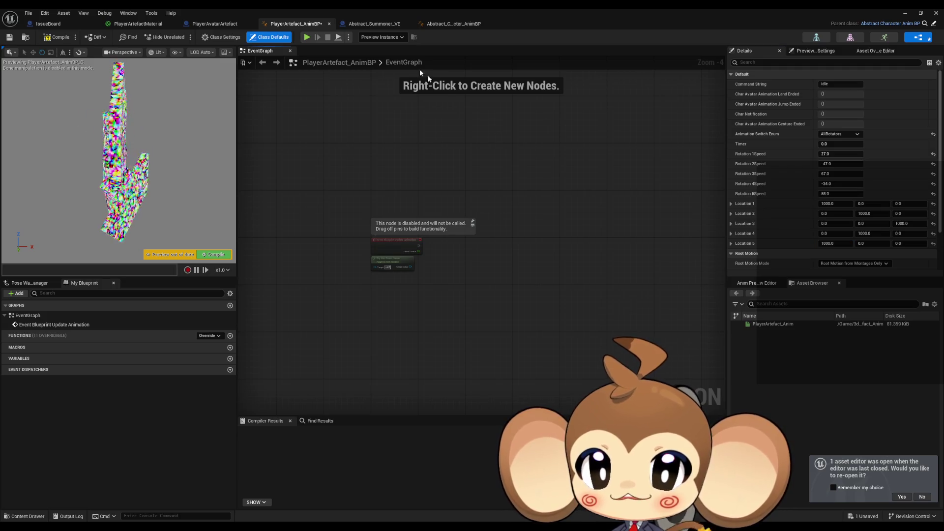
click(446, 25)
click(401, 193)
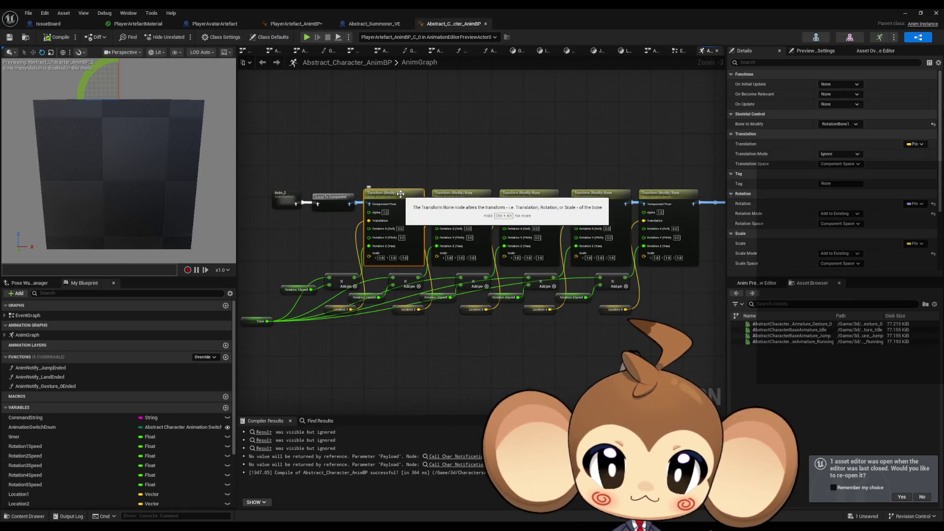
Set the selected bone node's Scale Mode back to Ignore.
click(847, 255)
click(848, 262)
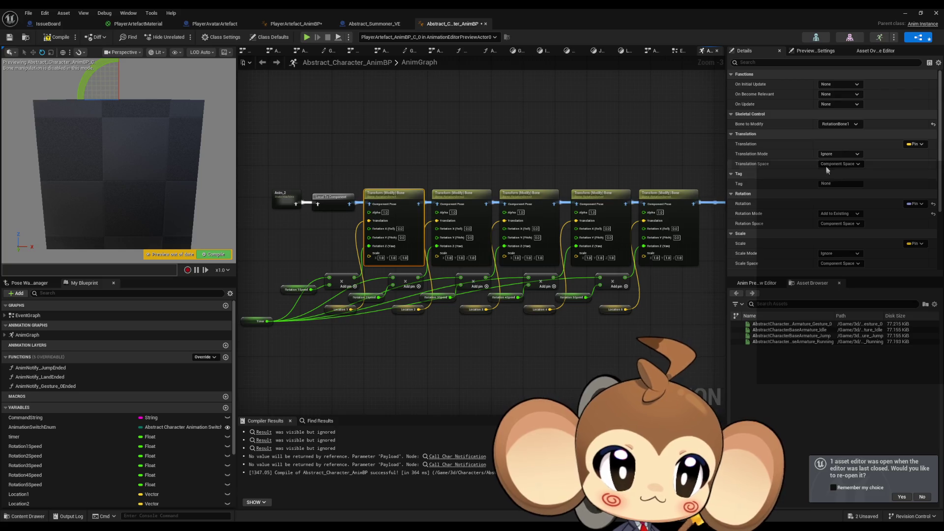
click(843, 156)
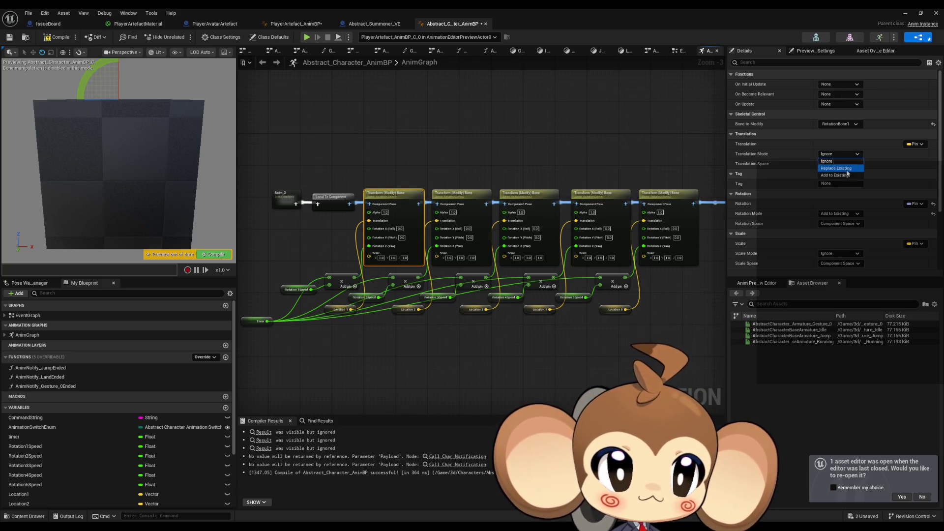
Set Translation Mode to Add to Existing on all five bone nodes and recompile.
mouse_move(399, 160)
mouse_down()
mouse_move(611, 207)
mouse_move(654, 204)
mouse_up()
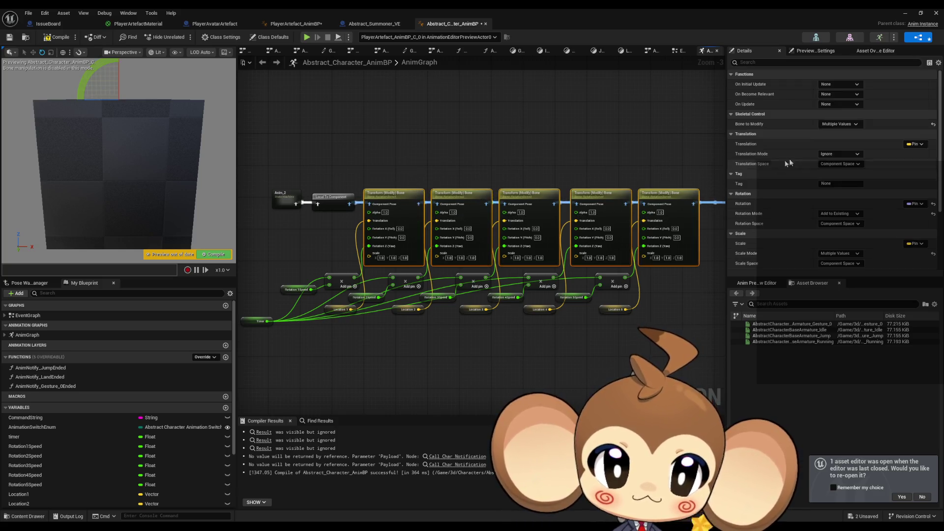
drag(391, 146, 708, 209)
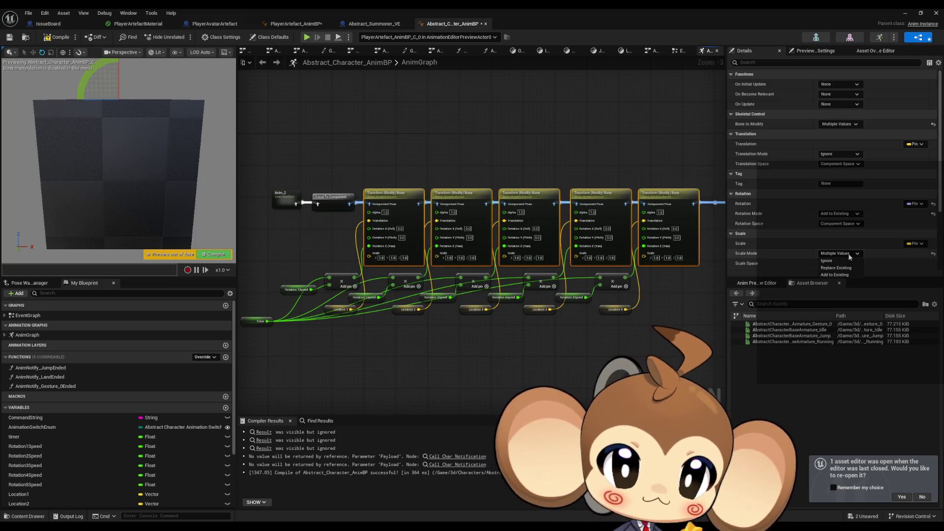
click(833, 156)
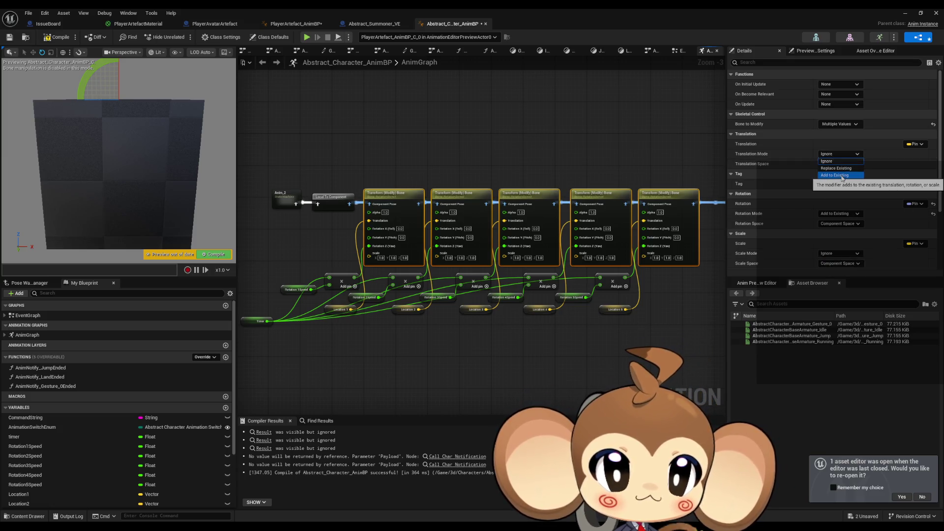
click(844, 176)
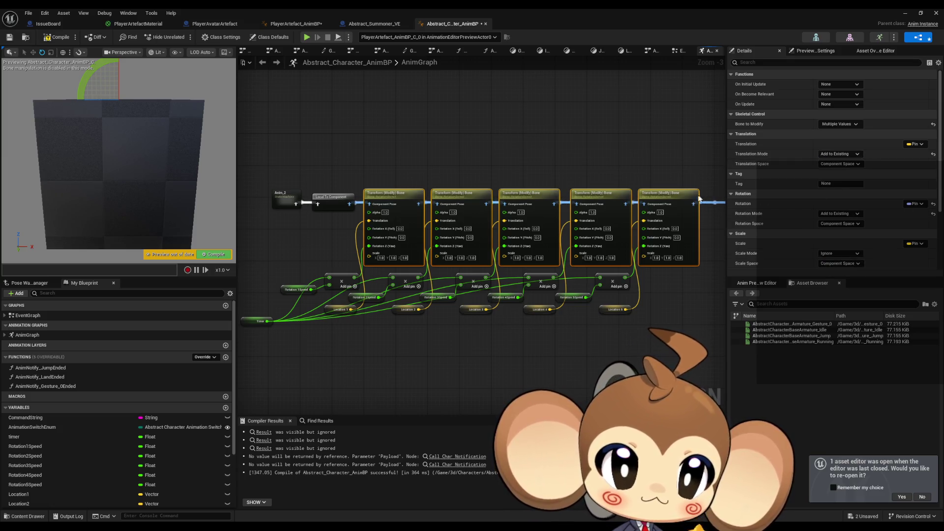
click(68, 38)
click(296, 25)
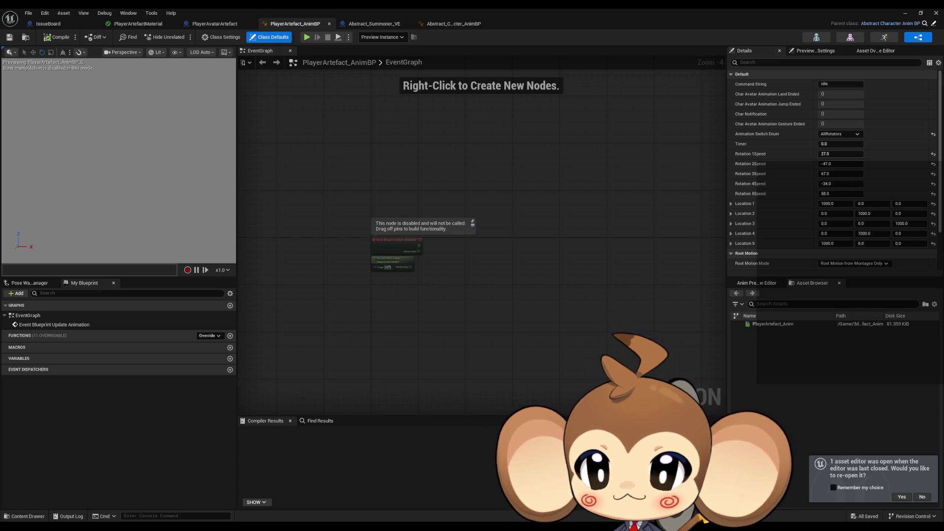
Reset Location 1 through Location 5 to their defaults in PlayerArtefact_AnimBP's class defaults.
click(453, 24)
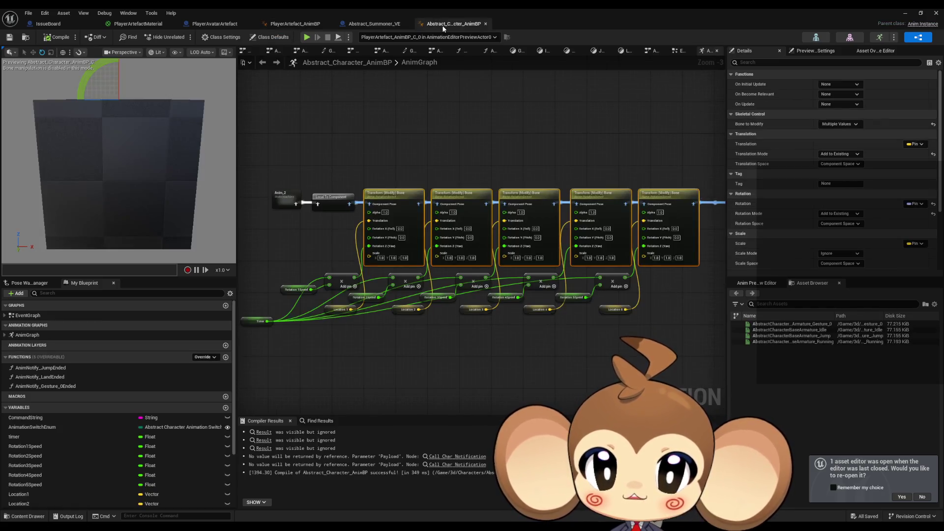
click(295, 24)
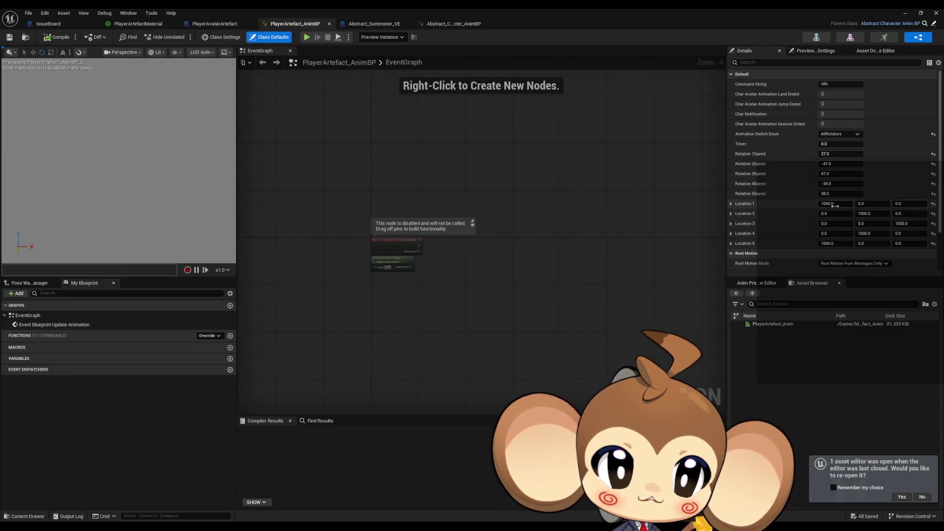
text(0)
key(Return)
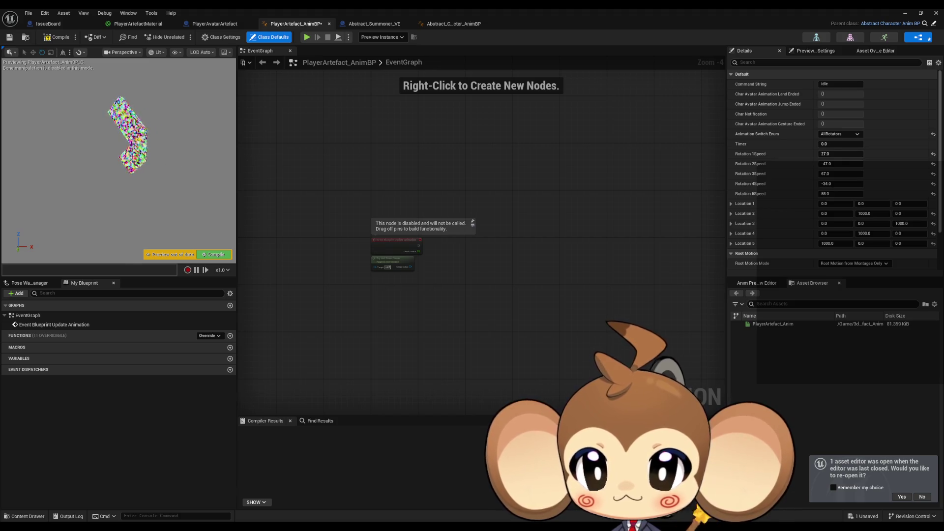
click(933, 213)
click(932, 224)
click(933, 234)
click(932, 243)
Set Location 1 X and Location 2 Y to 100.
click(836, 203)
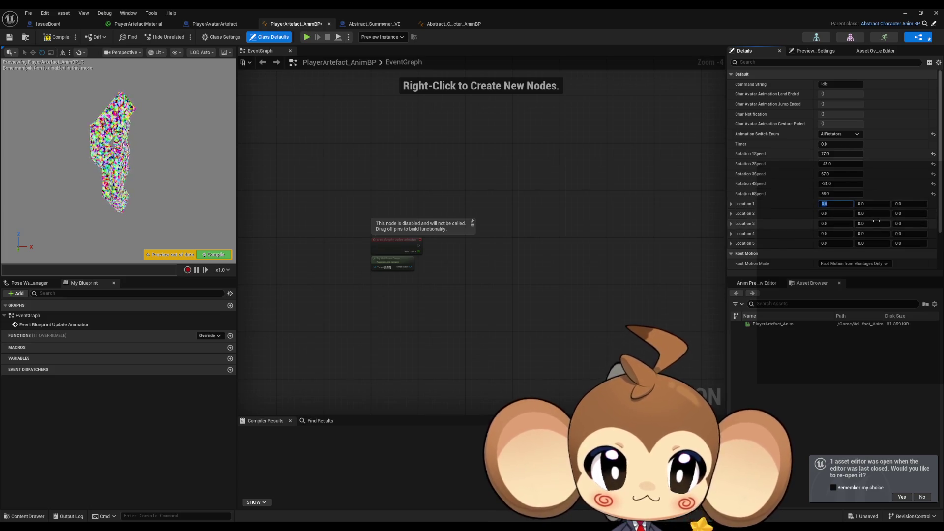
text(10)
key(BackSpace)
key(BackSpace)
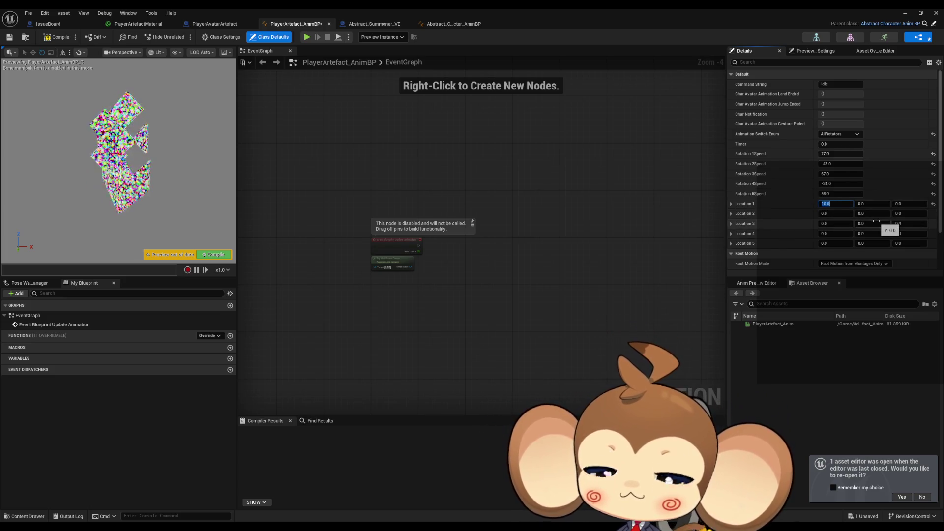
key(Return)
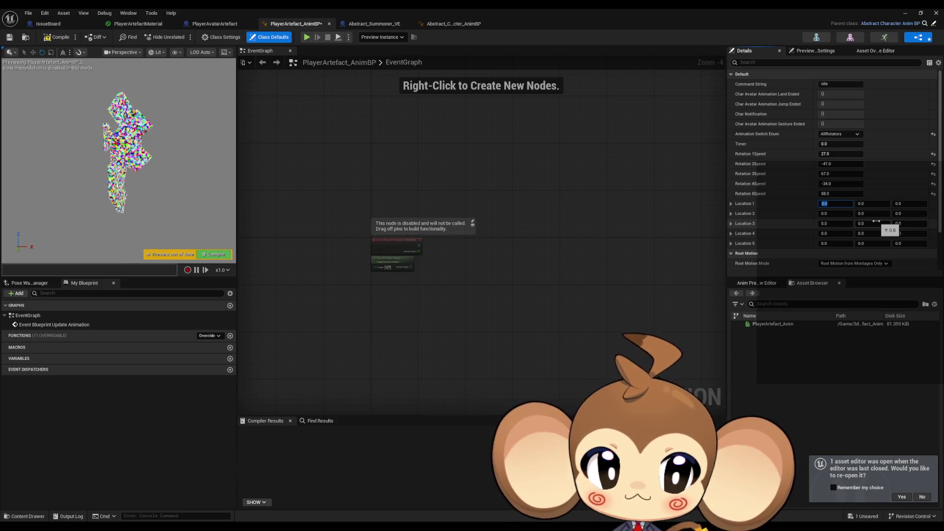
text(100)
key(Return)
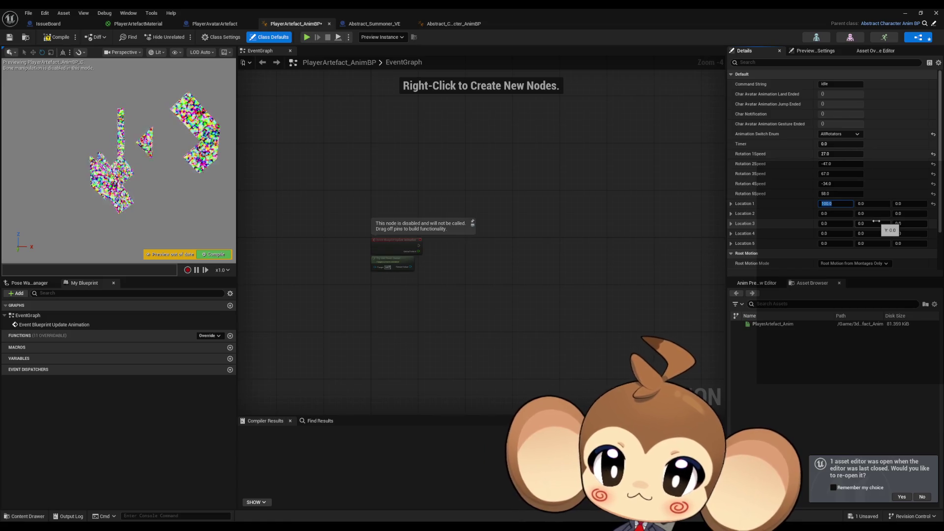
click(875, 214)
text(100)
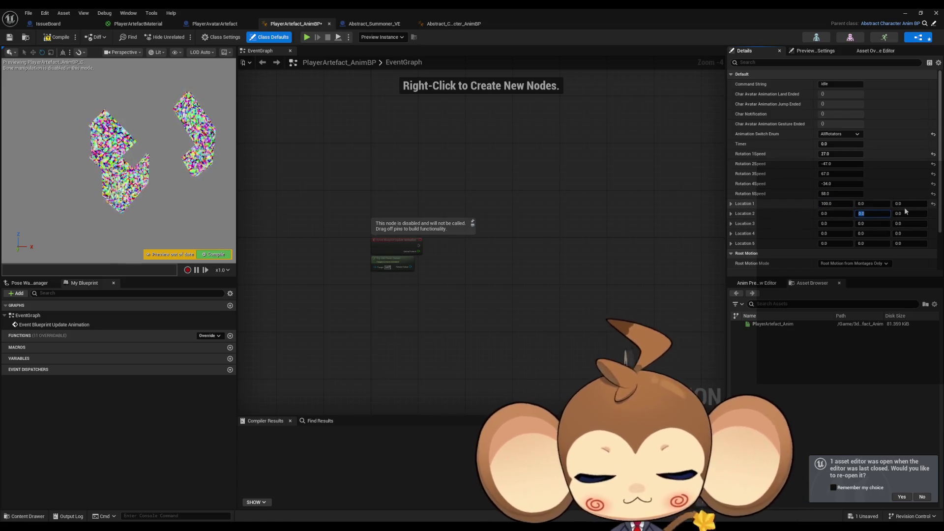
key(Return)
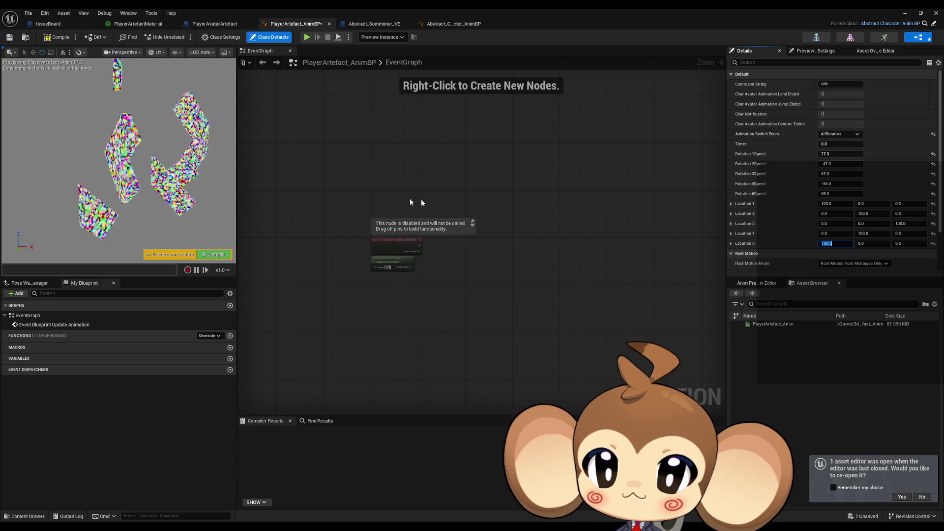
Set Location 5 X and Location 4 Y to -100.
key(Return)
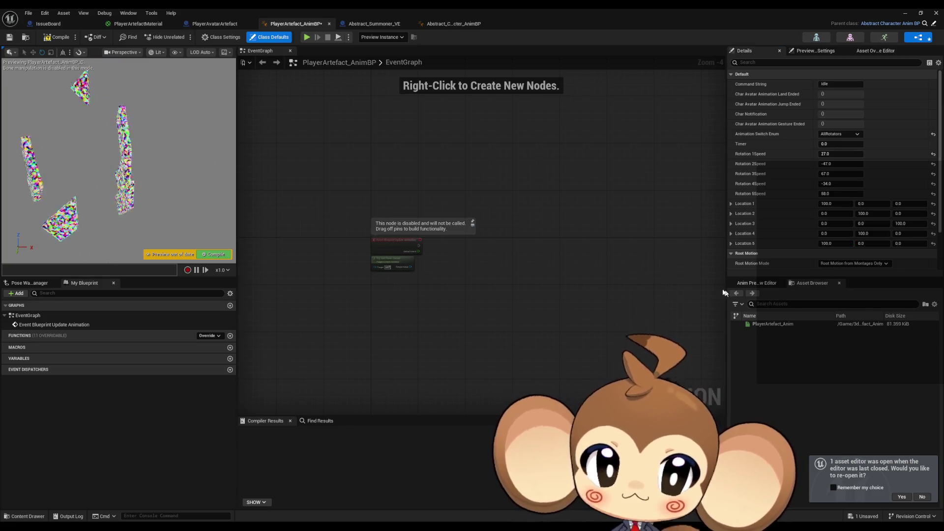
click(828, 244)
text(-100)
click(880, 234)
text(-100)
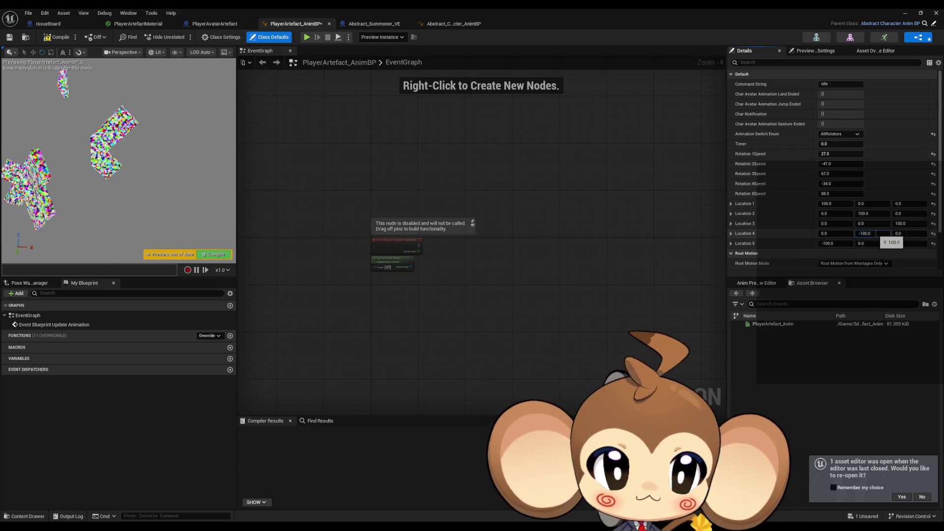
click(231, 183)
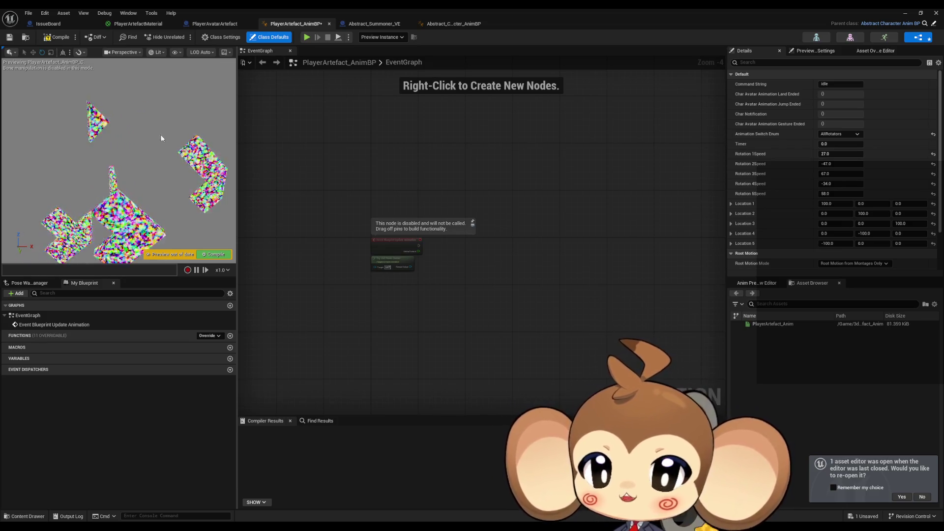
click(452, 23)
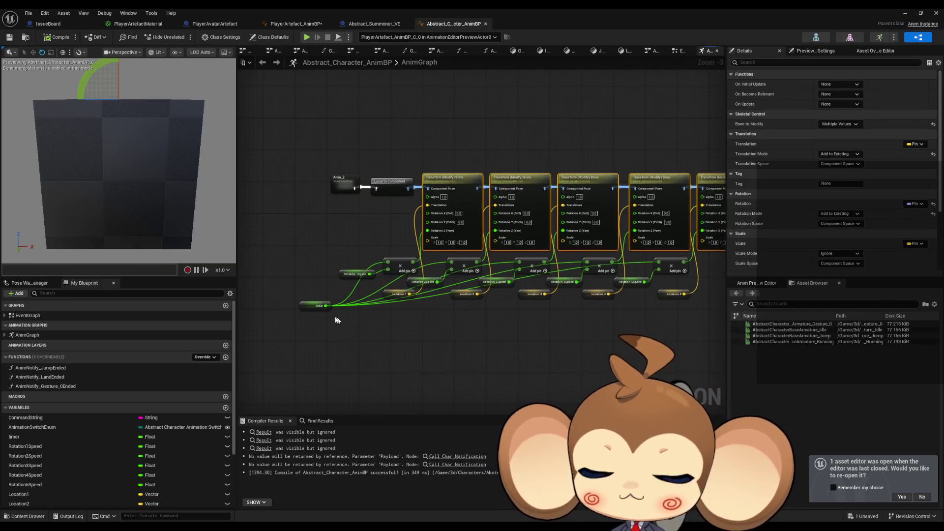
click(322, 307)
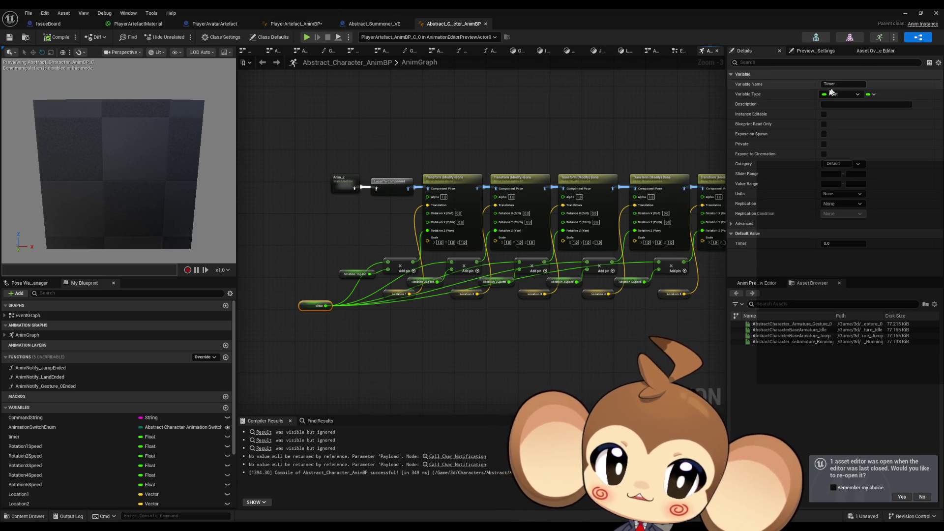
double_click(39, 317)
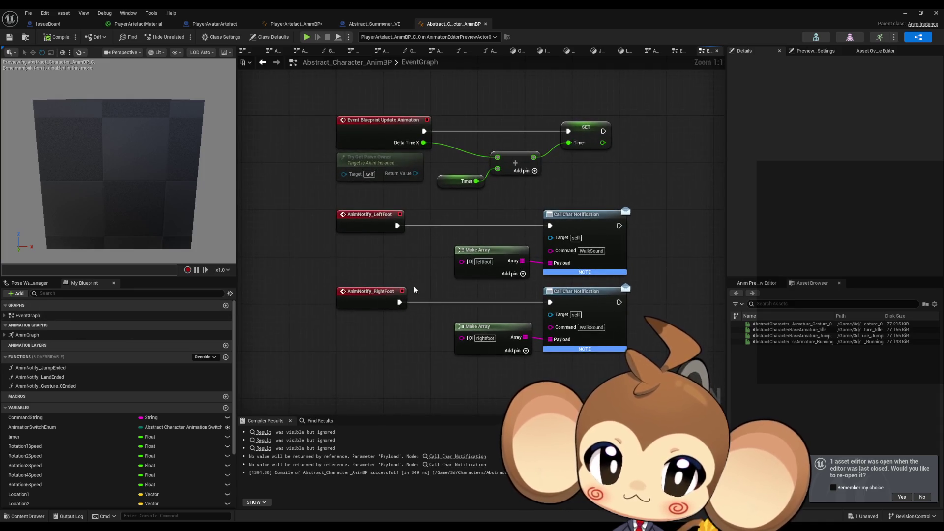
drag(457, 123, 633, 196)
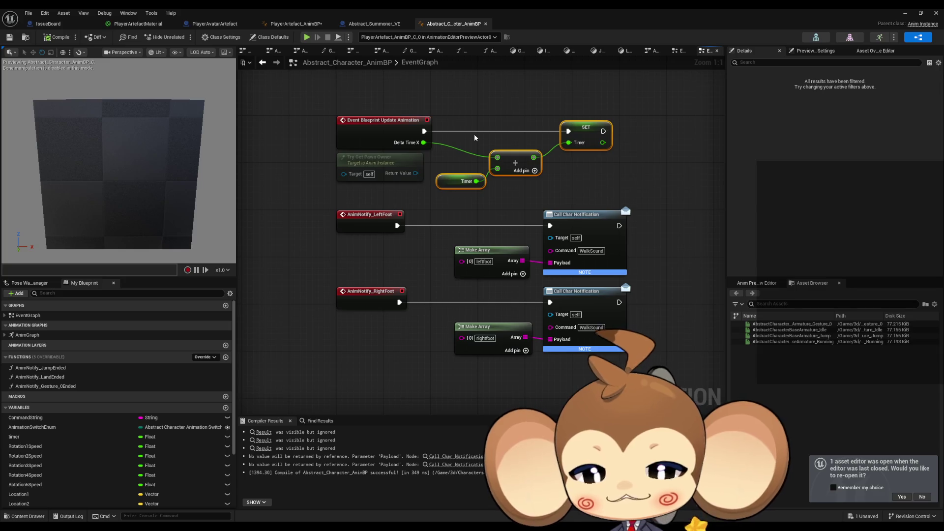
click(296, 24)
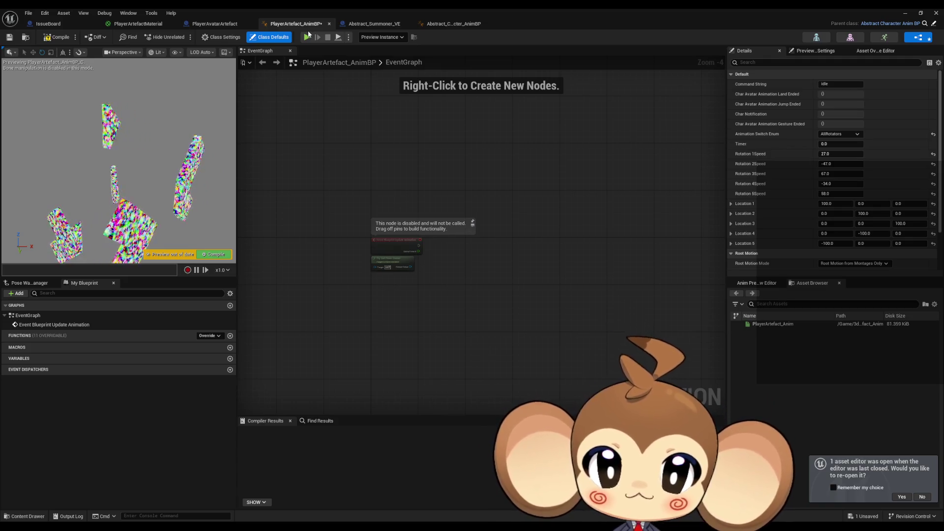
click(448, 20)
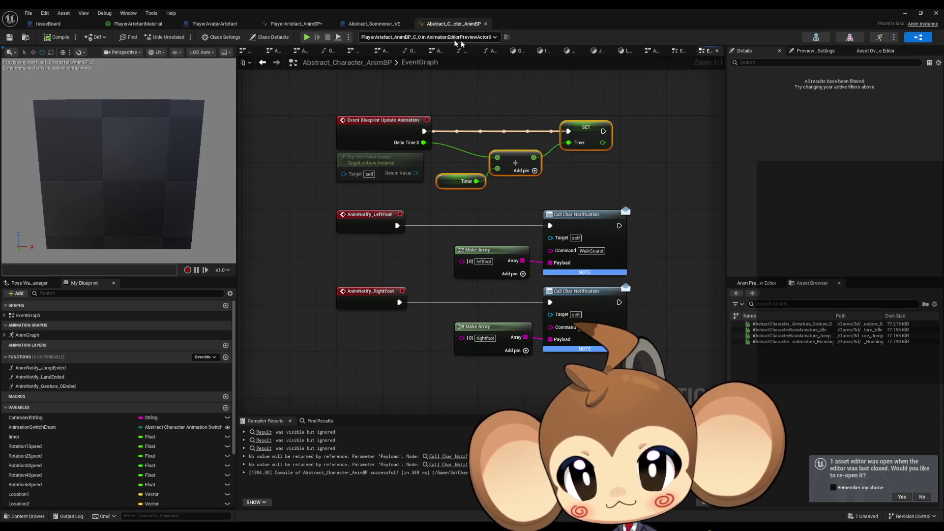
Switch back to the Abstract_Character_AnimBP editor and open its AnimGraph from My Blueprint.
click(295, 24)
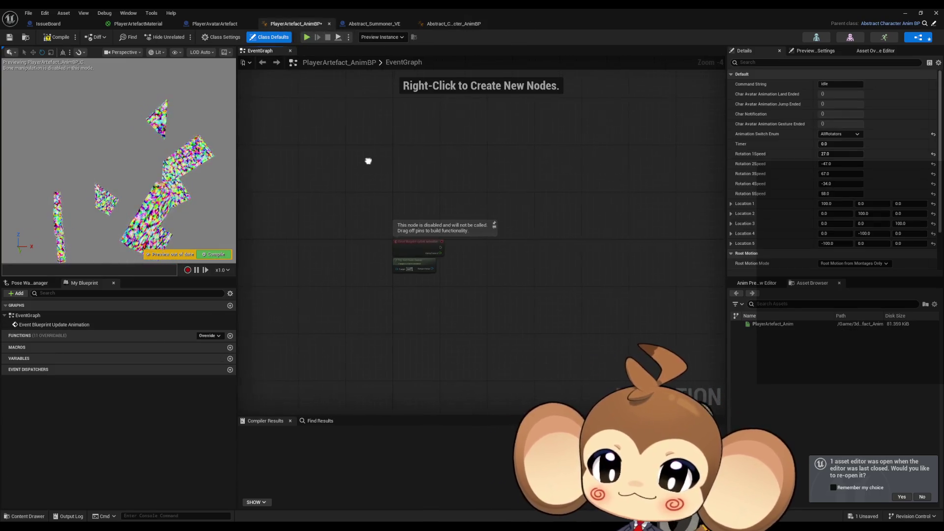
scroll(432, 182, up, 2)
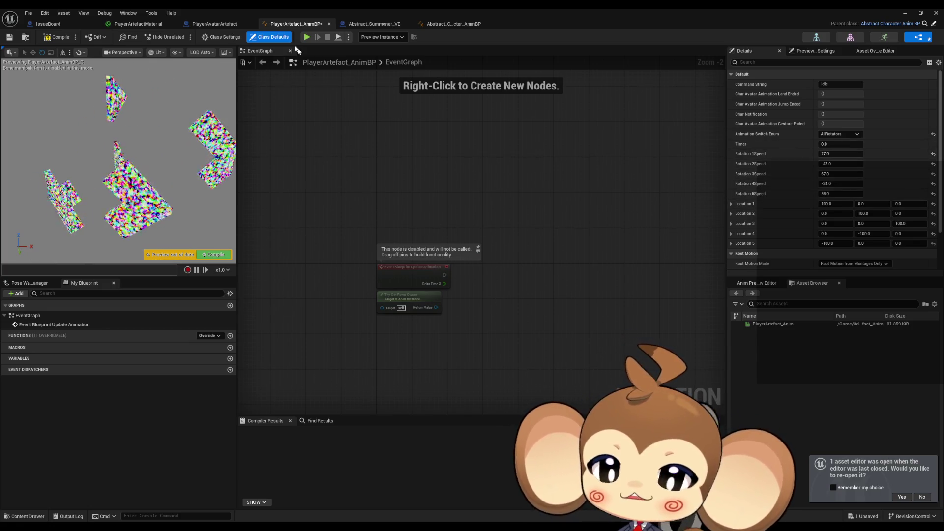
click(449, 23)
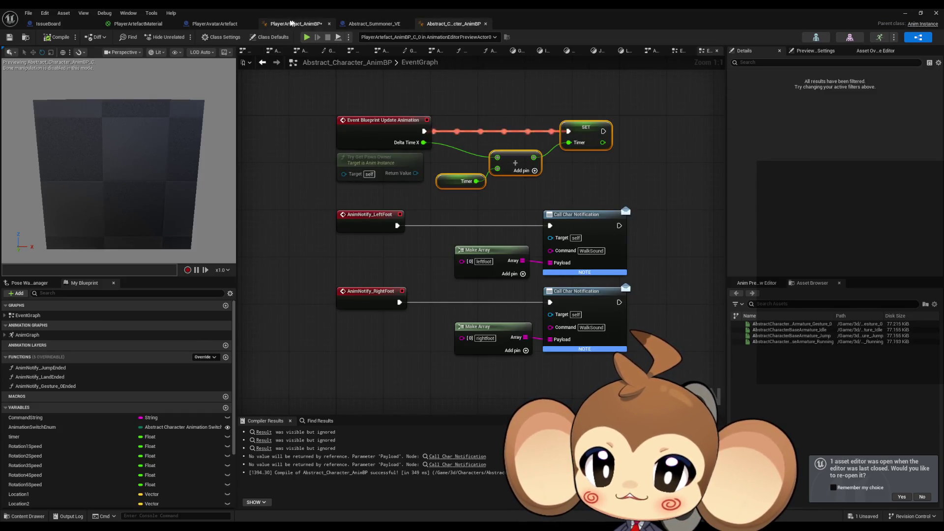
click(295, 23)
click(378, 23)
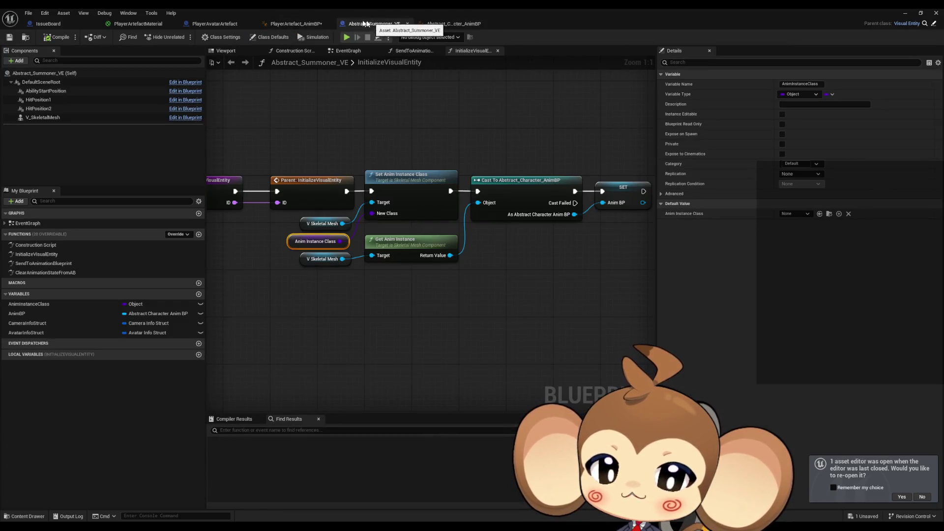
click(295, 24)
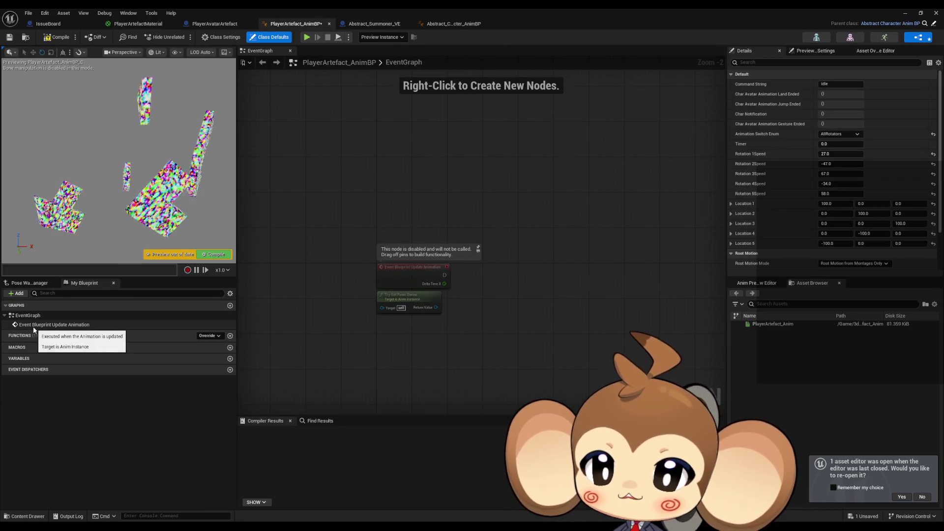
click(448, 24)
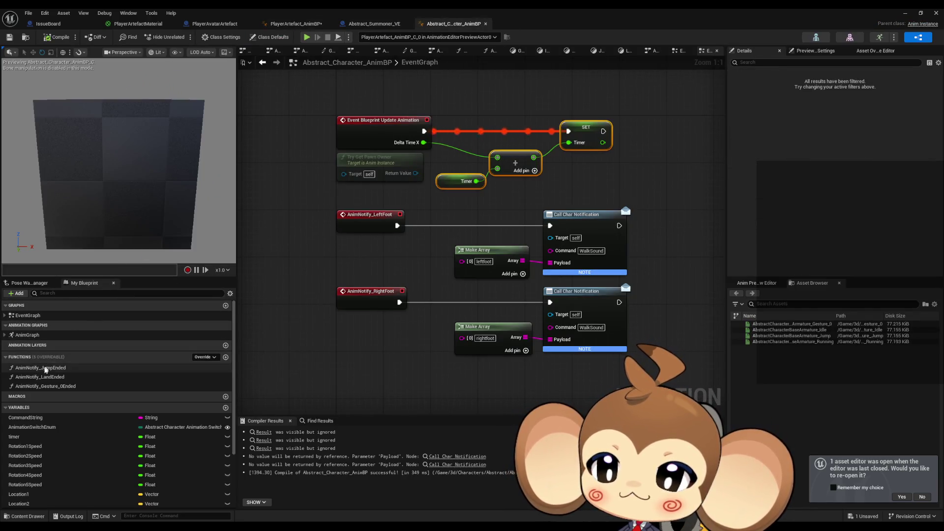
double_click(27, 334)
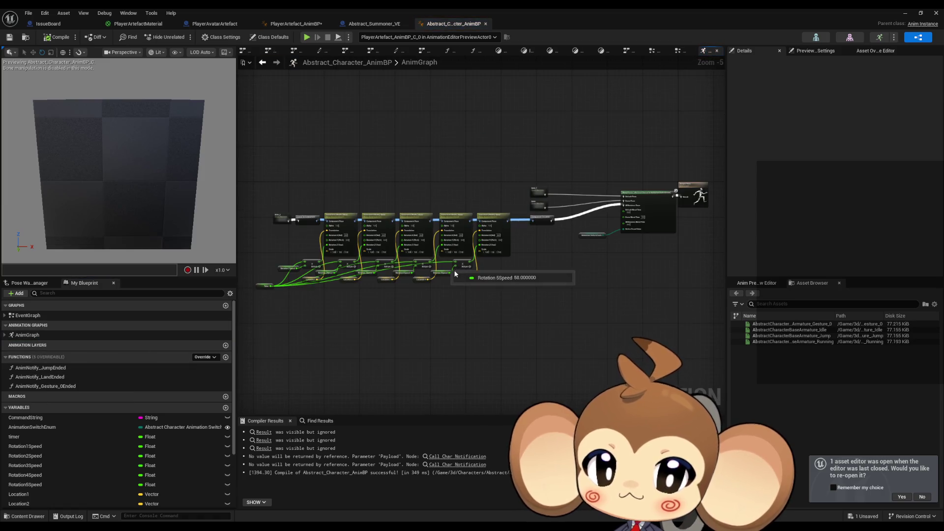
scroll(455, 273, up, 5)
mouse_move(628, 190)
drag(530, 383, 604, 392)
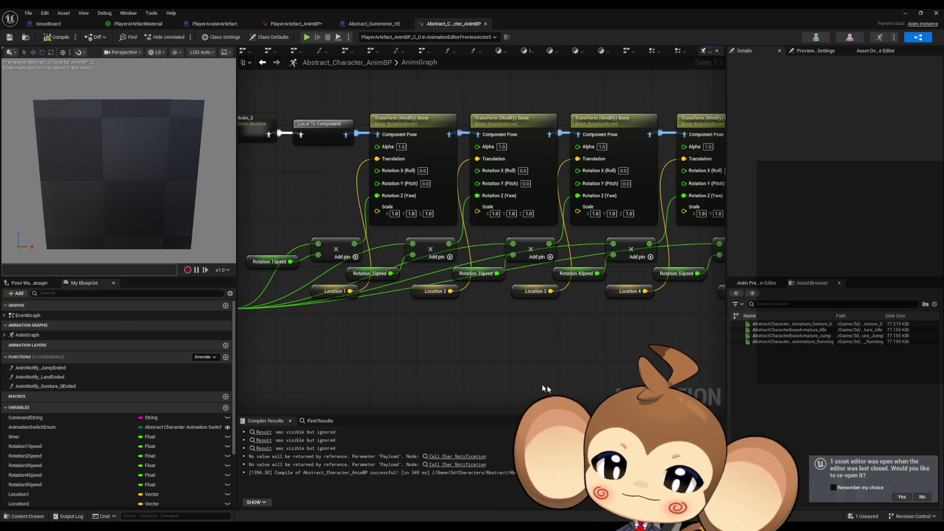
drag(441, 379, 459, 382)
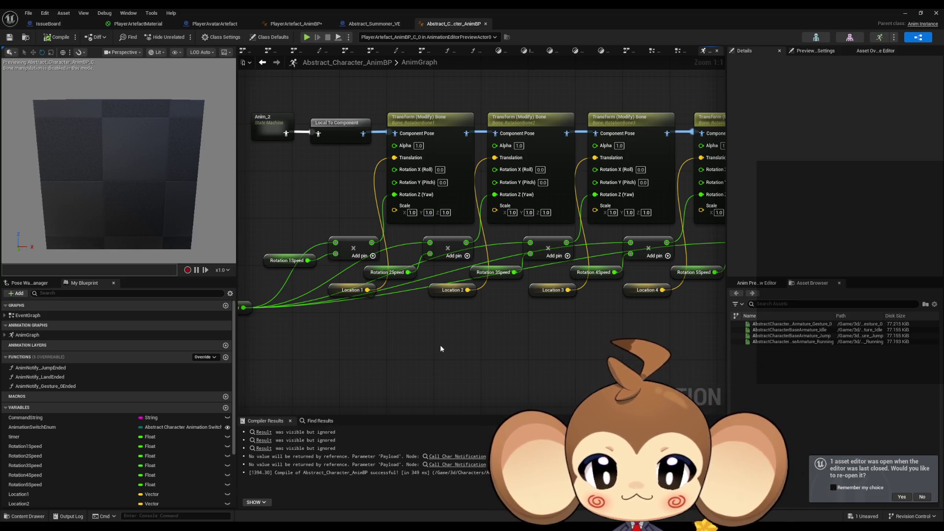
Bring the Timer node into view, then add a new variable from the Variables list.
drag(440, 344, 428, 365)
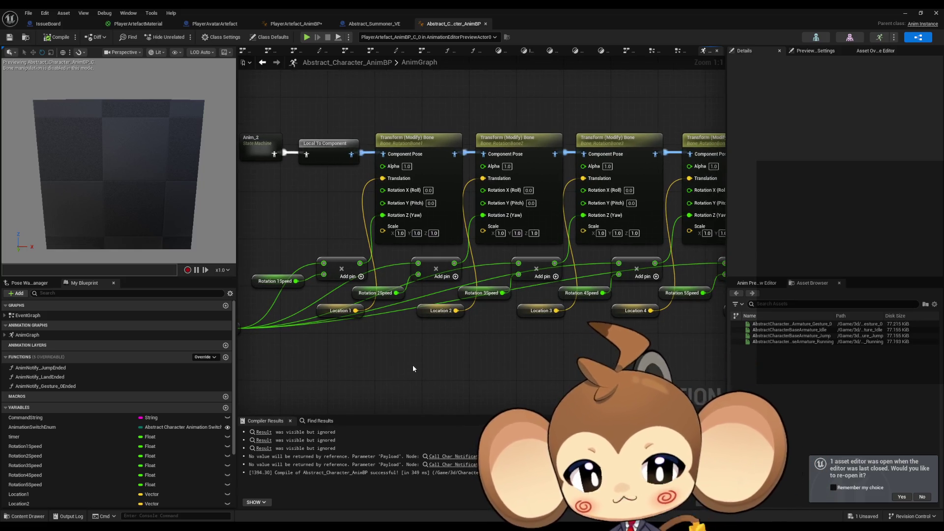
mouse_move(431, 360)
mouse_down()
mouse_move(418, 369)
mouse_move(441, 339)
mouse_up()
click(319, 286)
click(355, 339)
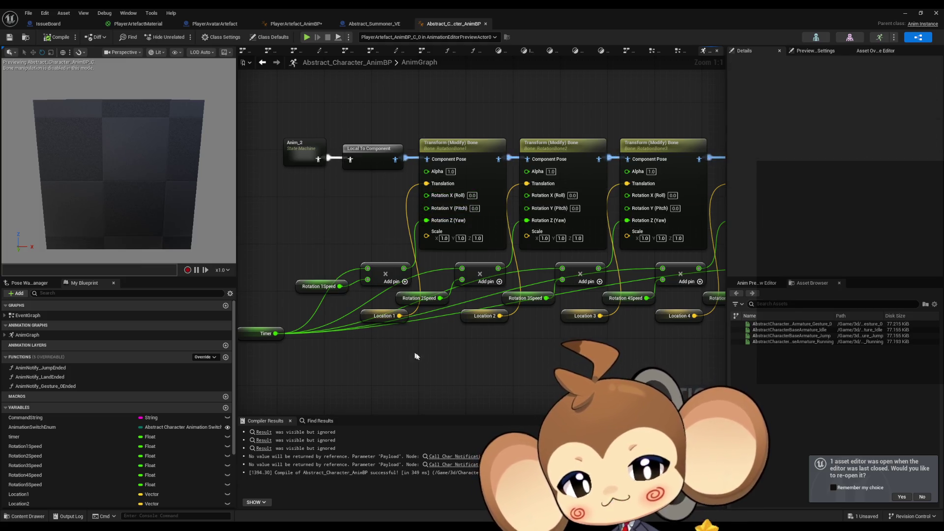
drag(445, 405, 473, 394)
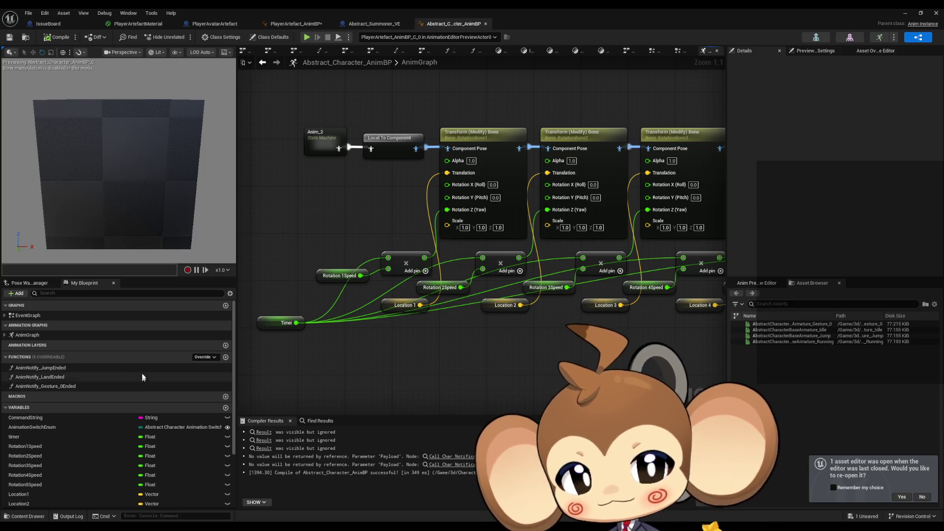
scroll(123, 465, down, 3)
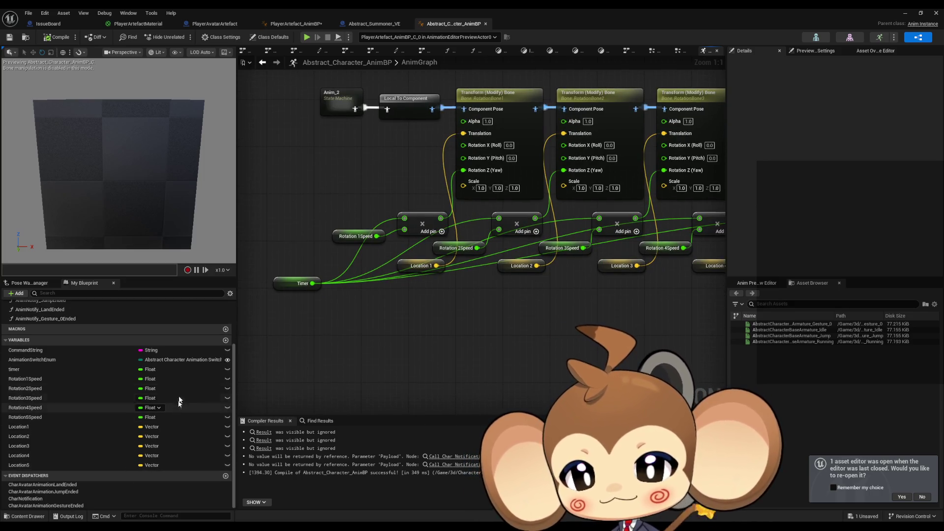
click(226, 364)
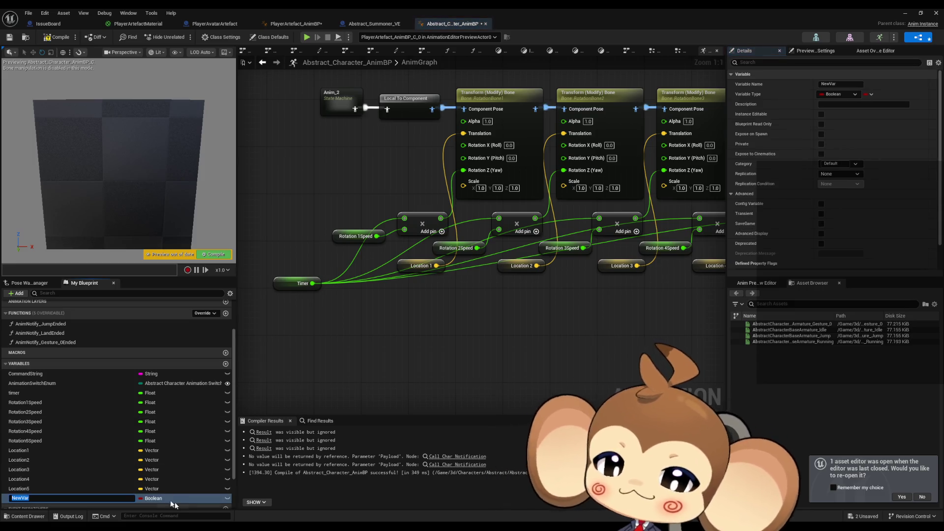
Make the new variable a Rotator named Rotator1.
click(153, 498)
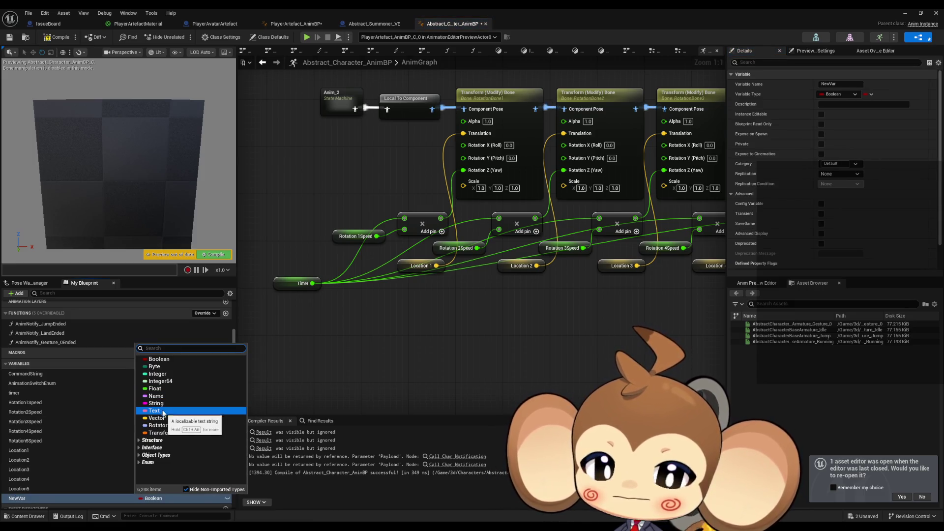
text(r)
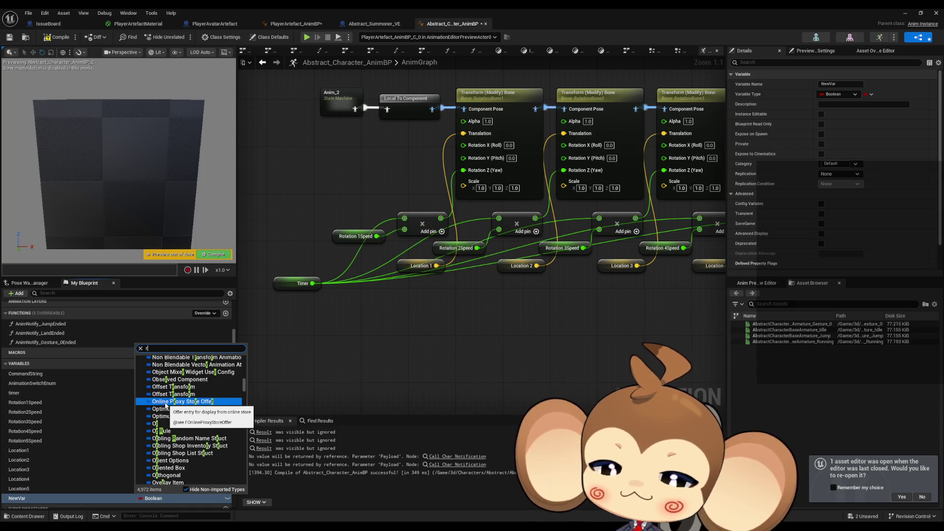
text(ot)
click(161, 360)
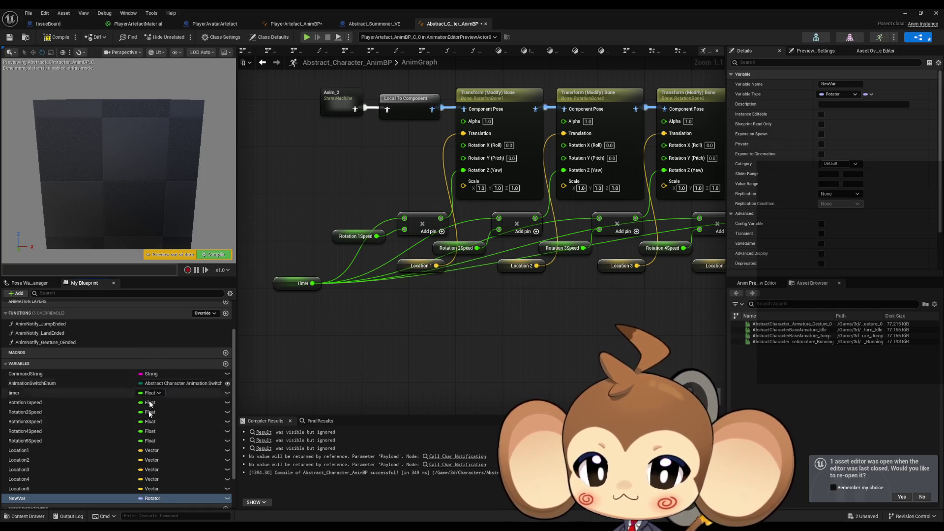
click(45, 498)
text(Rotator1)
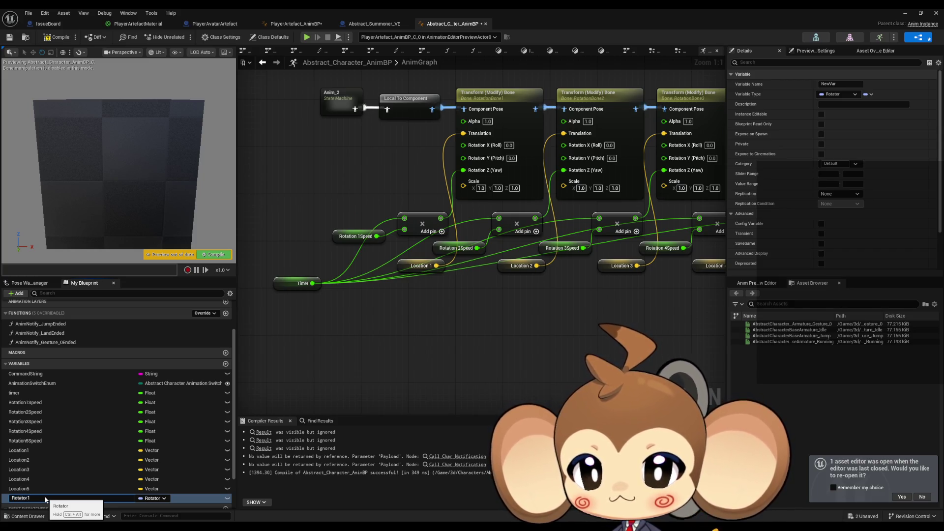
key(Return)
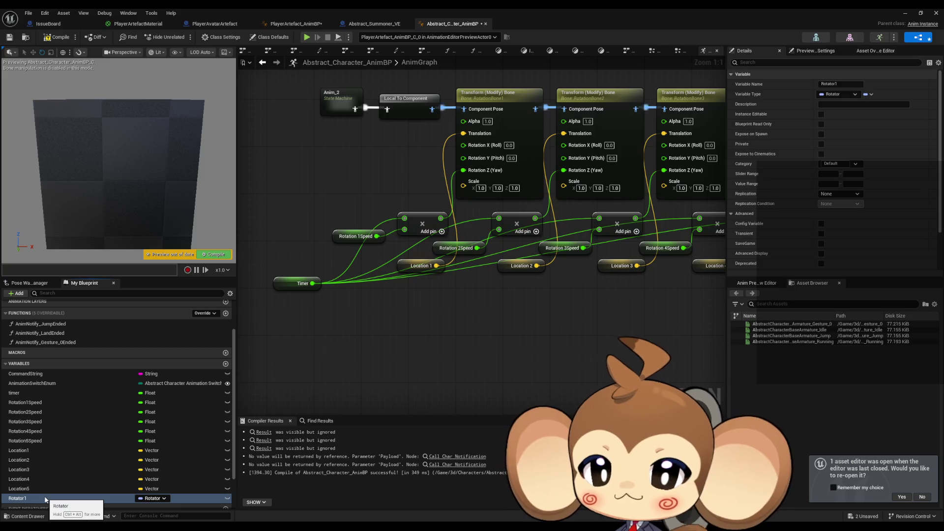
Duplicate Rotator1 into Rotator2, Rotator3, Rotator4 and Rotator5.
key(ctrl+w)
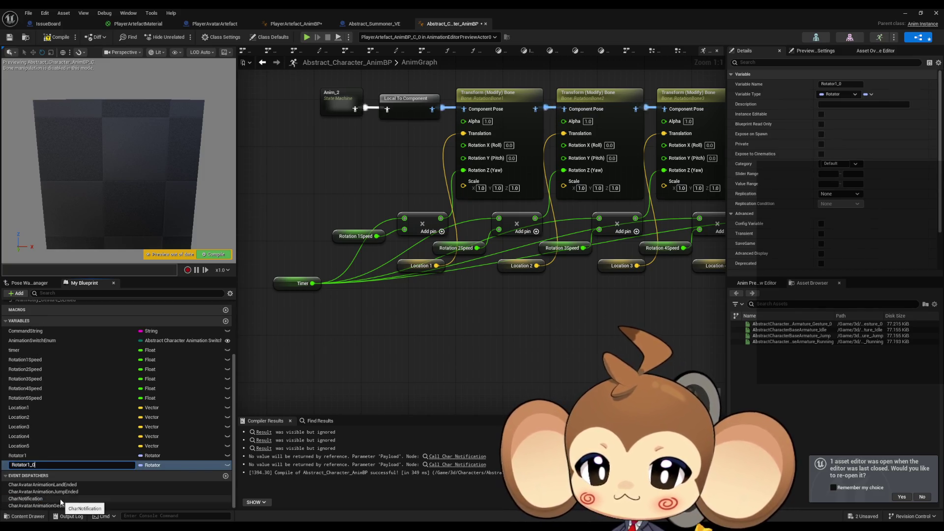
text(2)
key(Return)
key(ctrl+w)
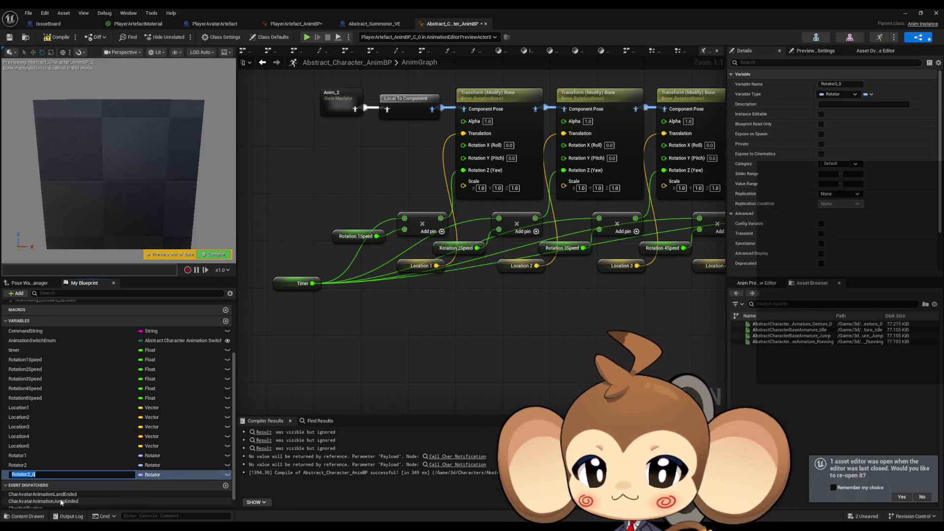
key(BackSpace)
key(Return)
key(ctrl+w)
key(BackSpace)
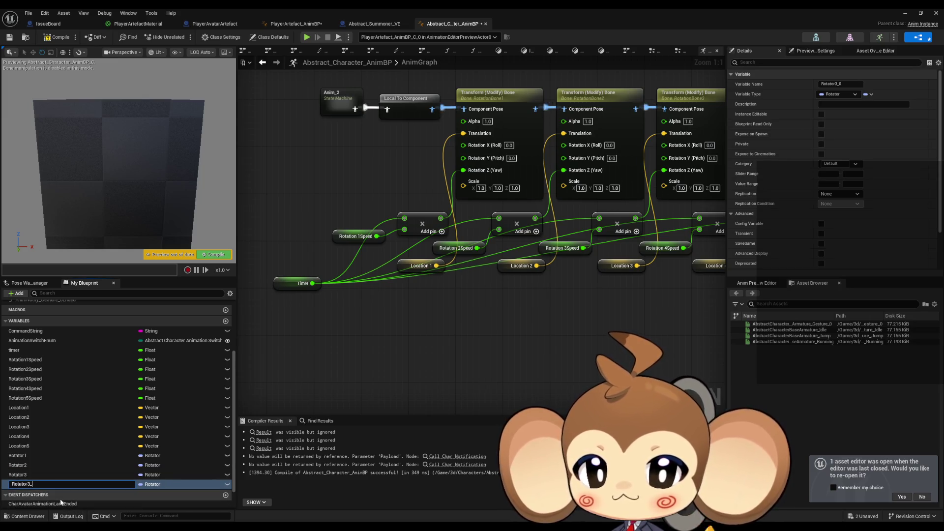
key(Return)
key(ctrl+w)
key(BackSpace)
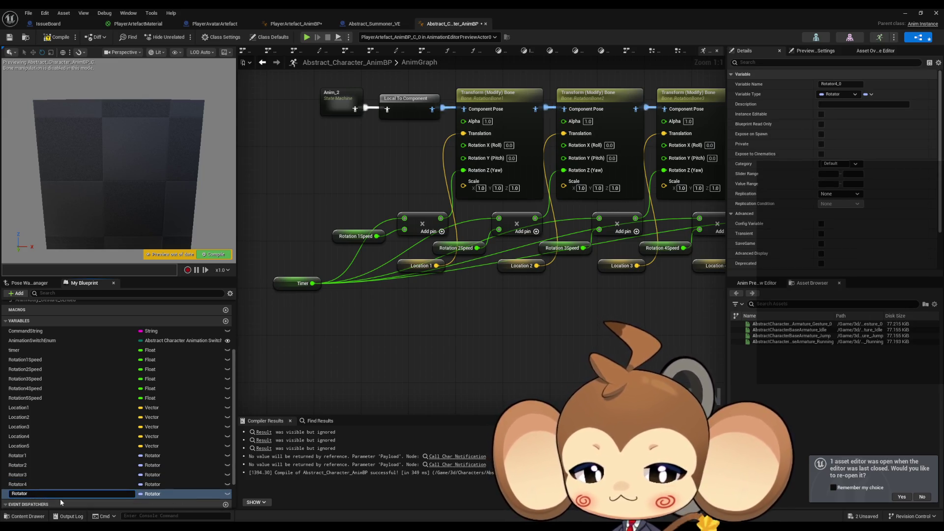
key(Return)
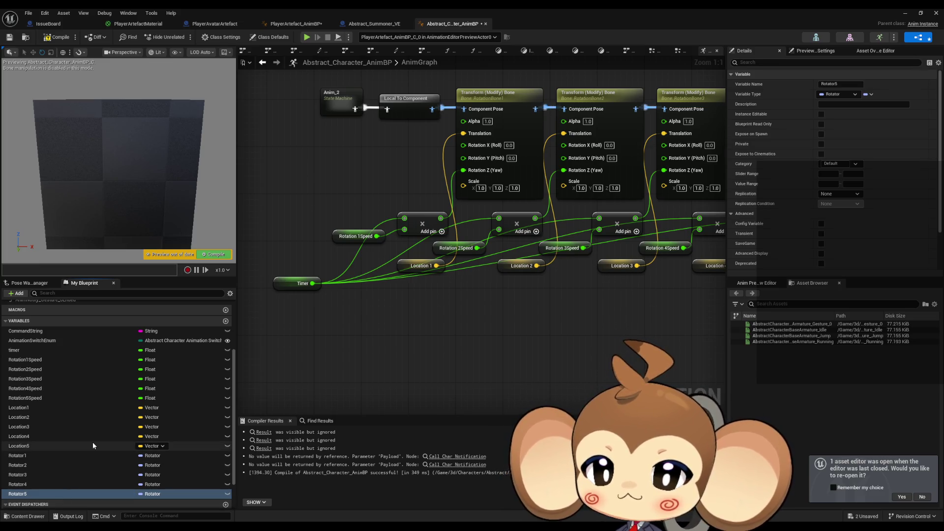
mouse_move(347, 219)
mouse_down()
mouse_move(425, 278)
mouse_move(448, 280)
mouse_up()
Drop a Rotator1 getter into the AnimGraph and place an Add node wired from it.
drag(387, 236, 390, 252)
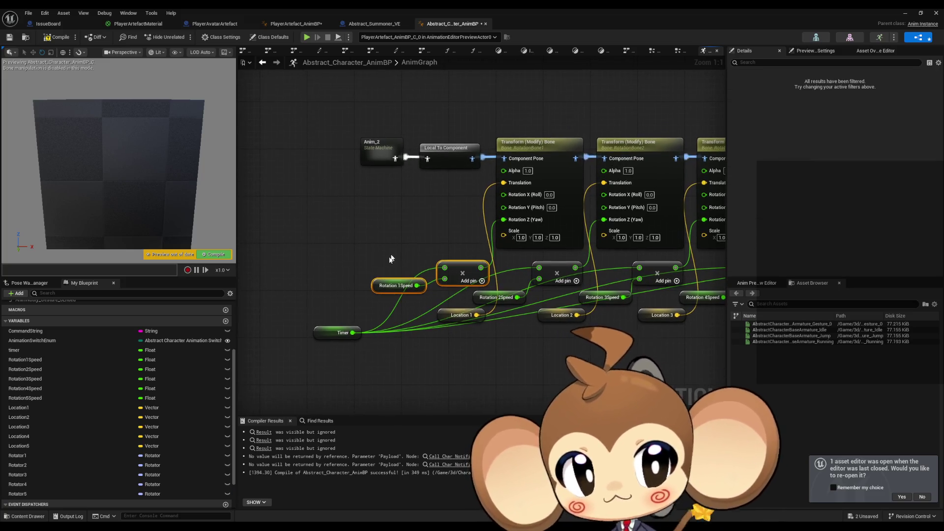
mouse_move(34, 457)
mouse_down()
mouse_move(350, 229)
mouse_move(361, 202)
mouse_move(355, 191)
mouse_up()
click(369, 197)
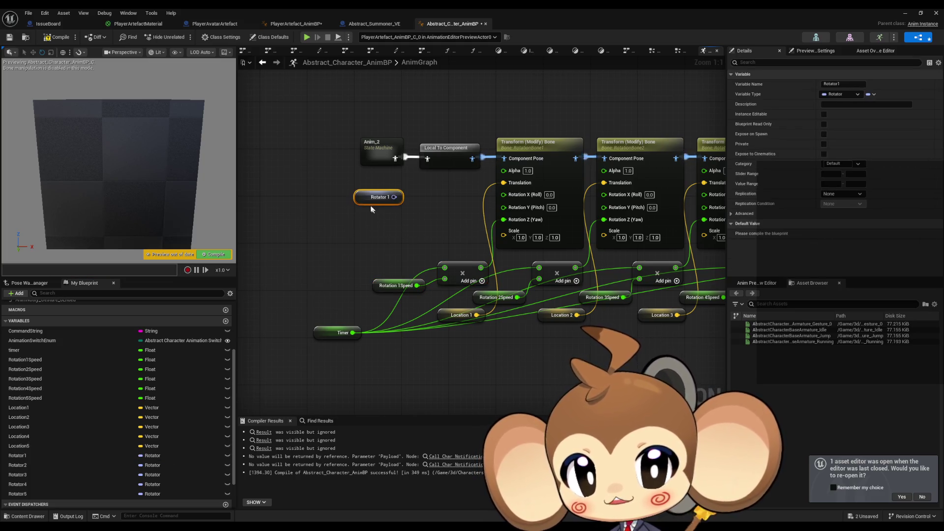
right_click(392, 198)
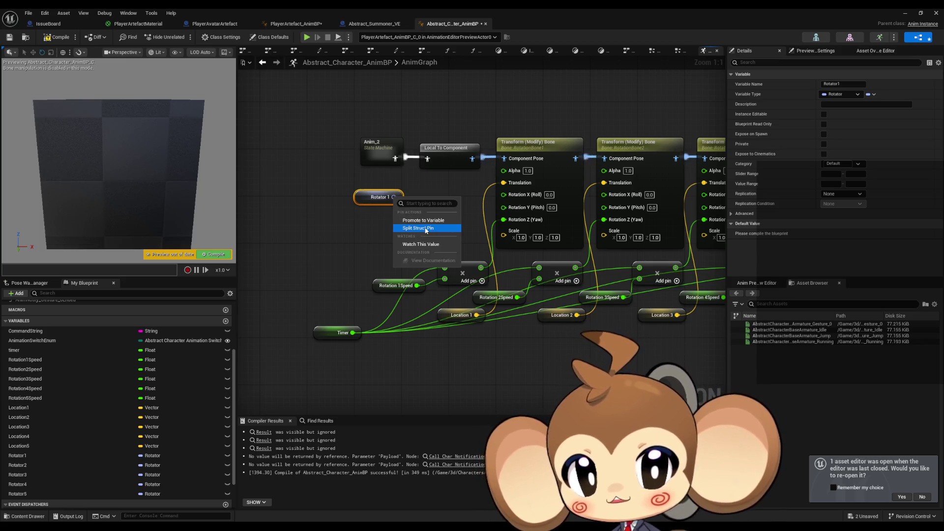
click(298, 250)
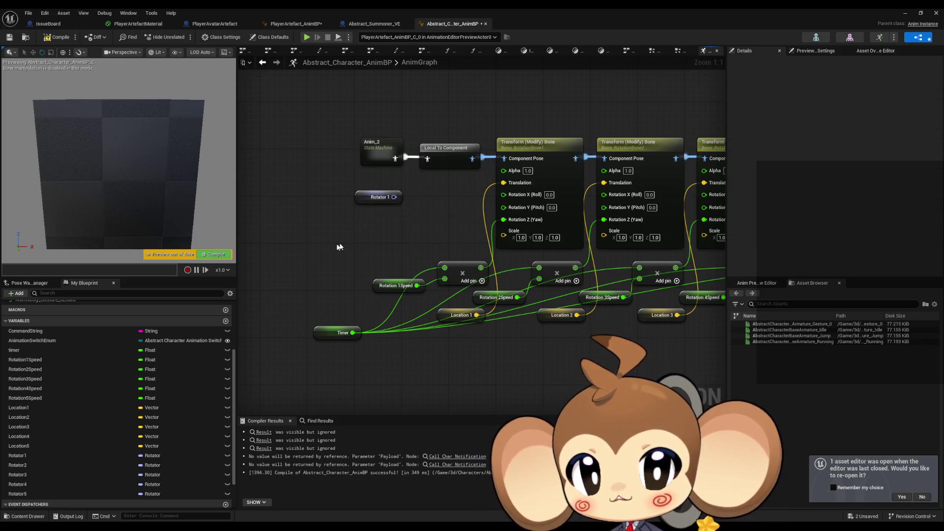
drag(345, 245, 333, 288)
drag(382, 239, 420, 257)
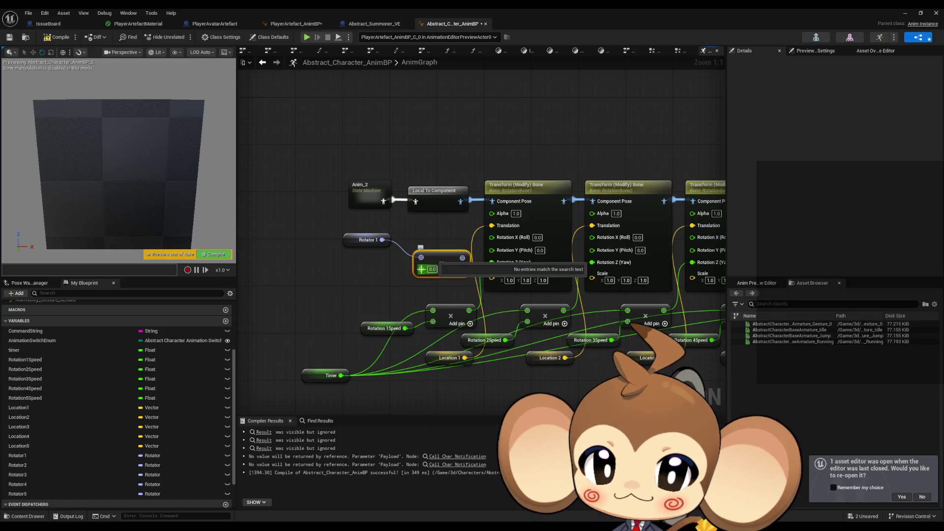
right_click(421, 269)
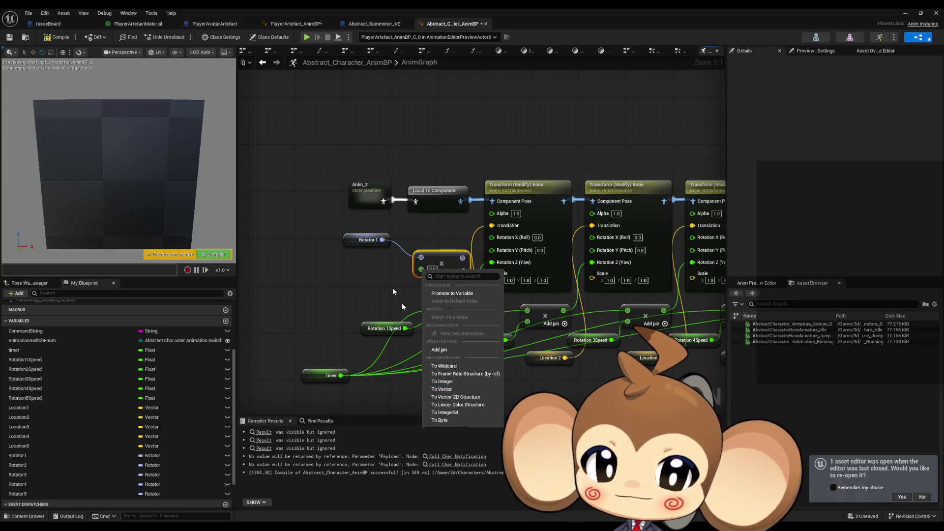
click(426, 272)
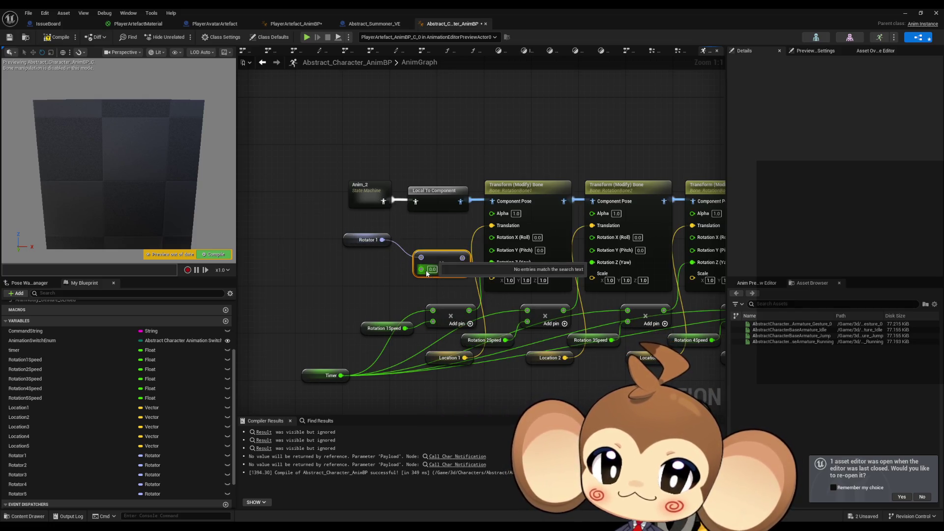
drag(421, 269, 409, 248)
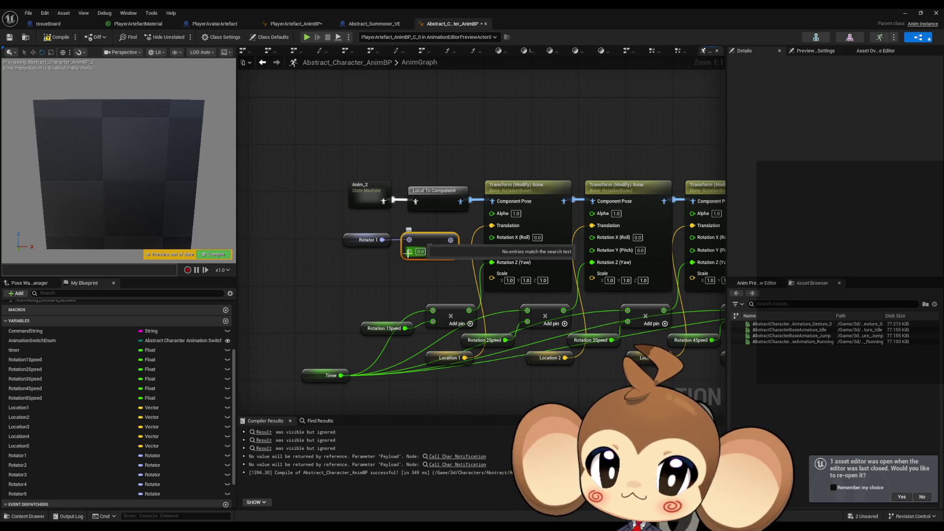
Remove the duplicated Rotator 1 getter and dismiss the empty search popup.
click(366, 240)
key(ctrl+d)
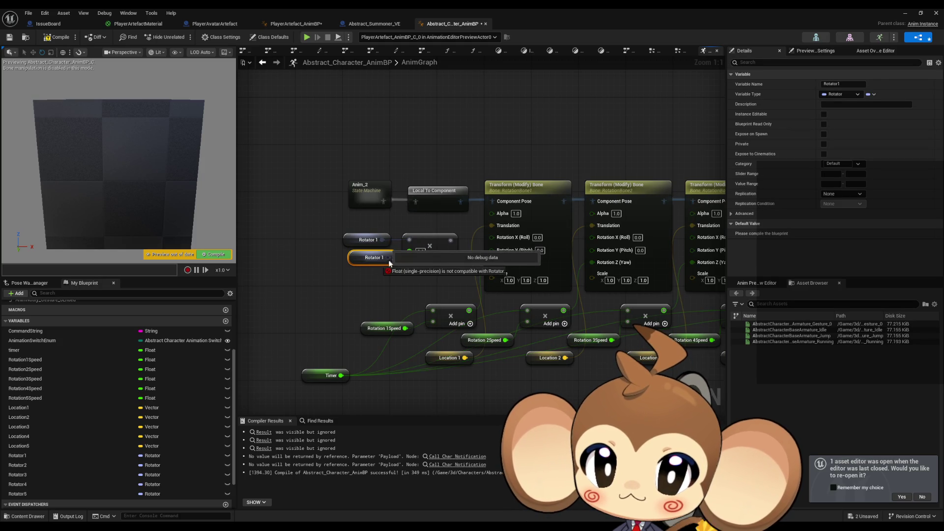
key(Delete)
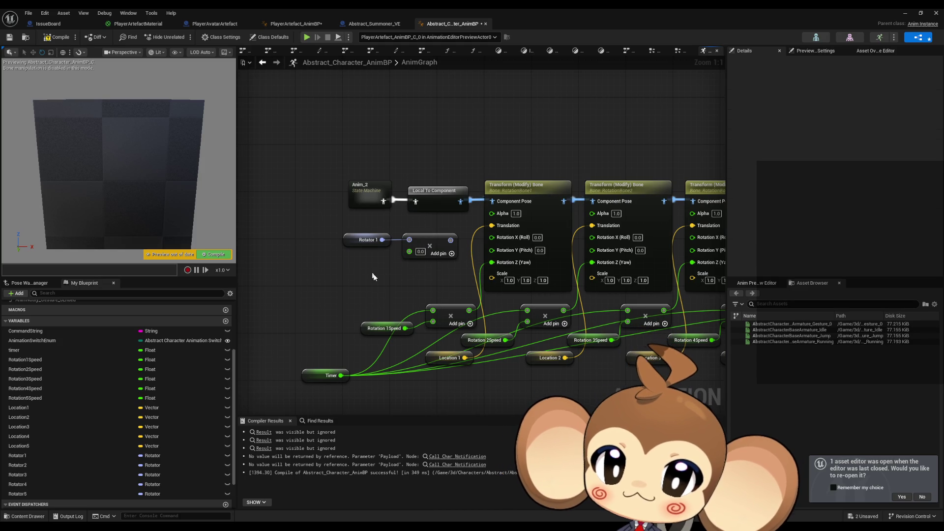
click(361, 284)
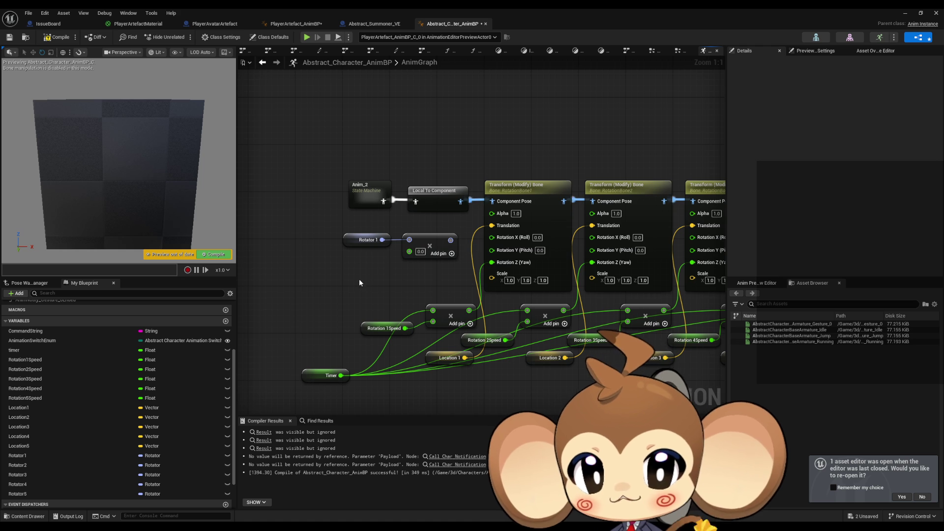
Try wiring Rotator 1 into a wildcard multiply node, then delete that node.
right_click(324, 279)
text(ro)
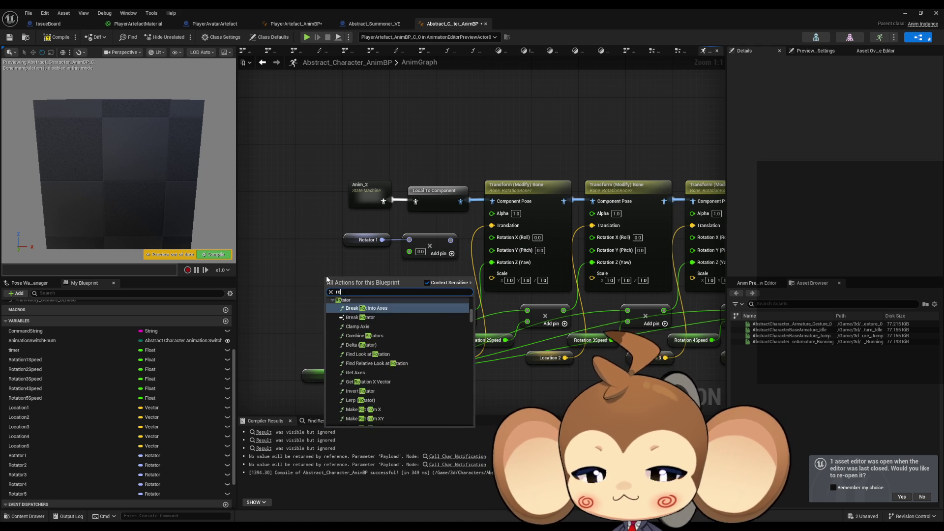
text(tator * ro)
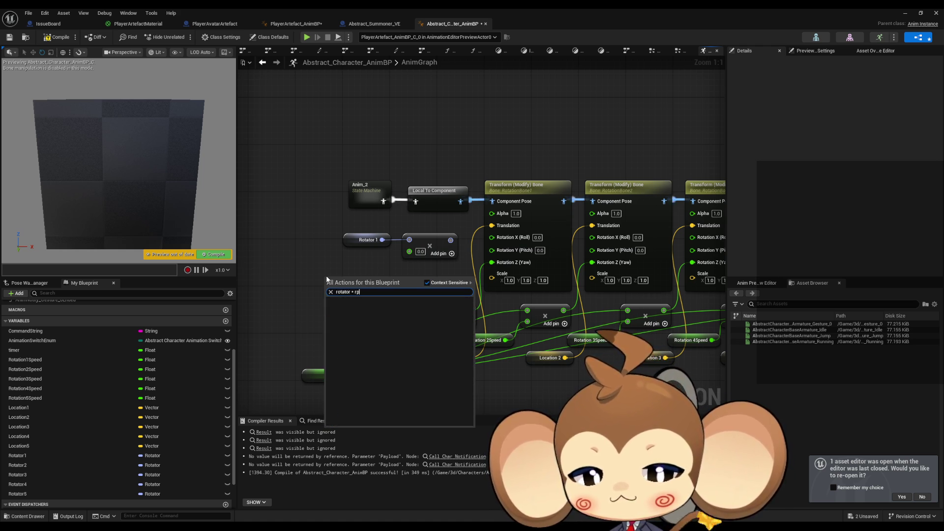
key(ctrl+a)
text(multi rotat)
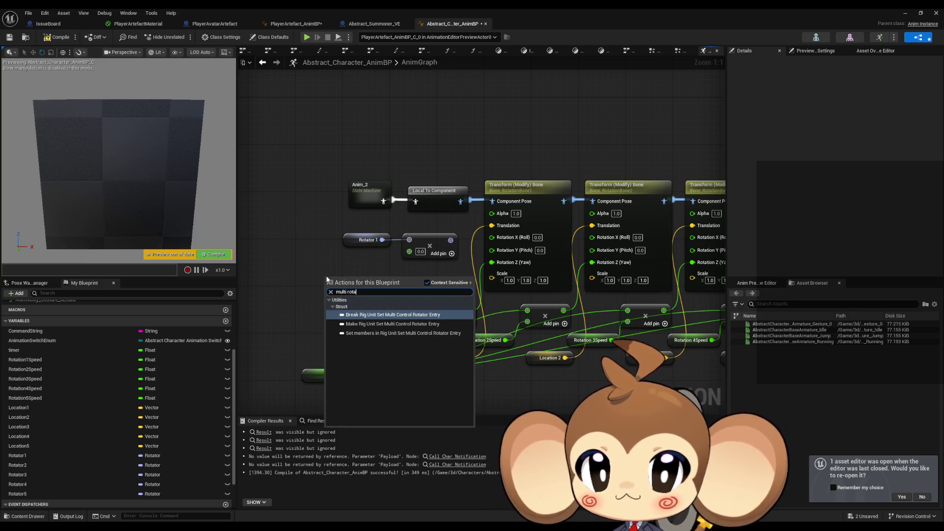
key(Escape)
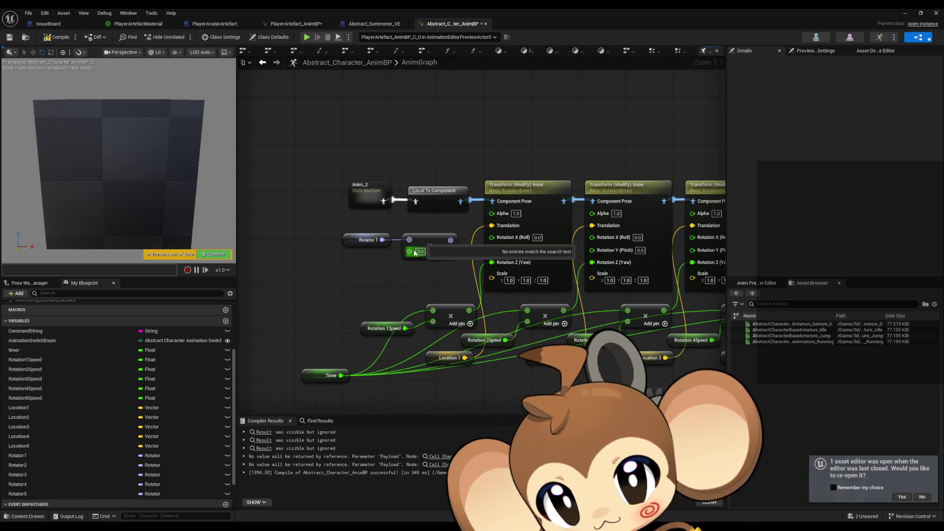
right_click(413, 250)
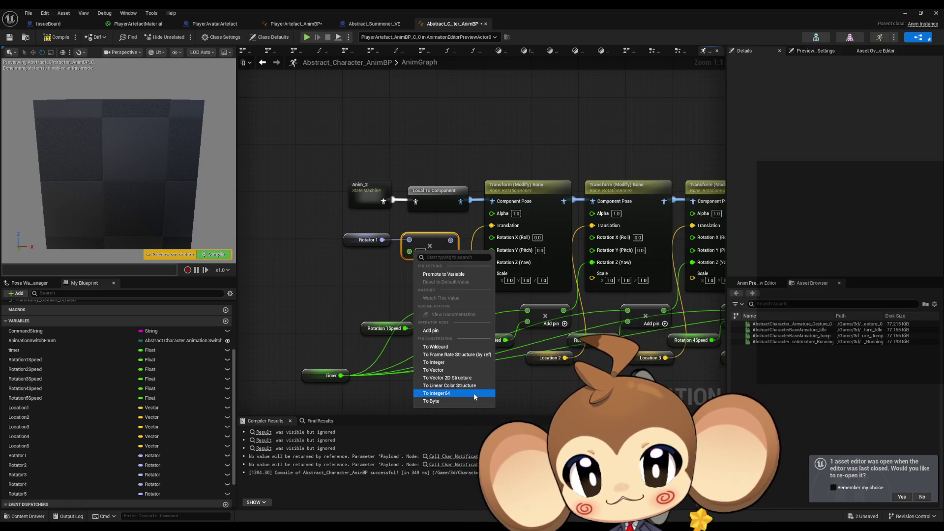
click(442, 347)
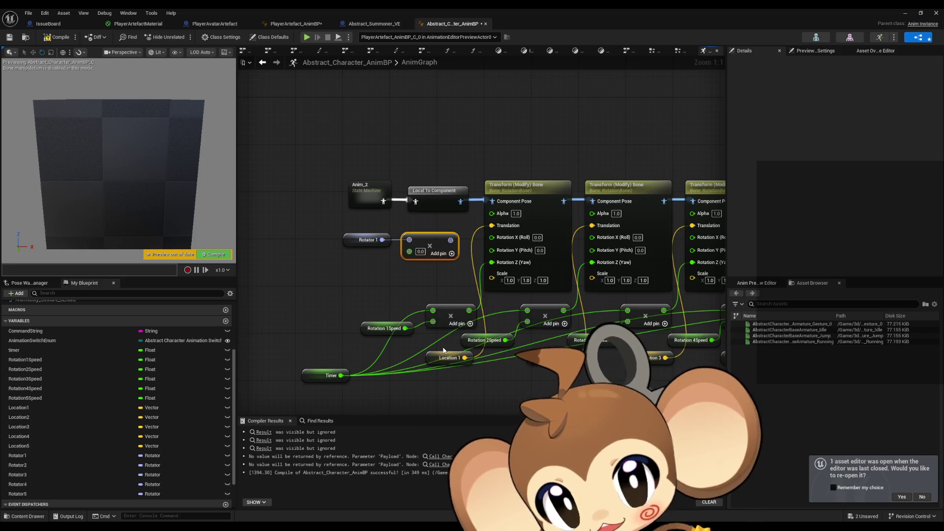
key(ctrl+z)
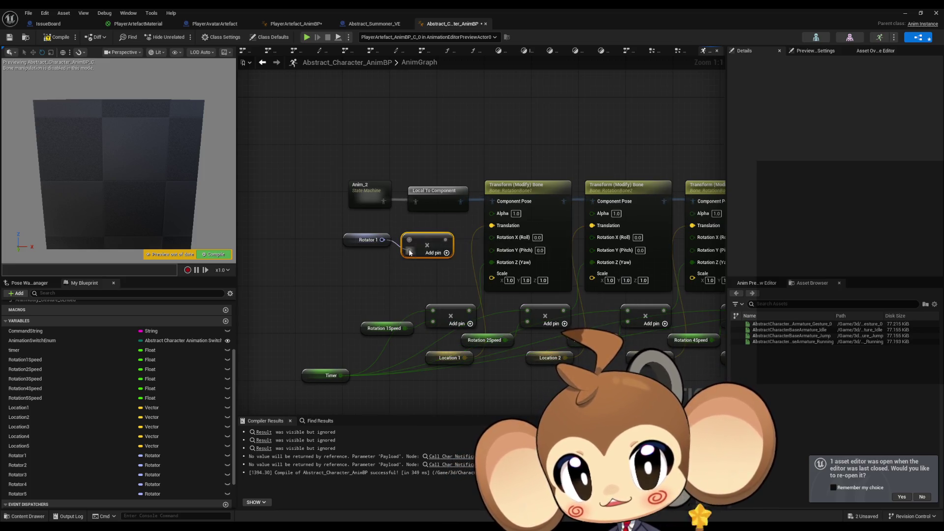
drag(383, 240, 413, 240)
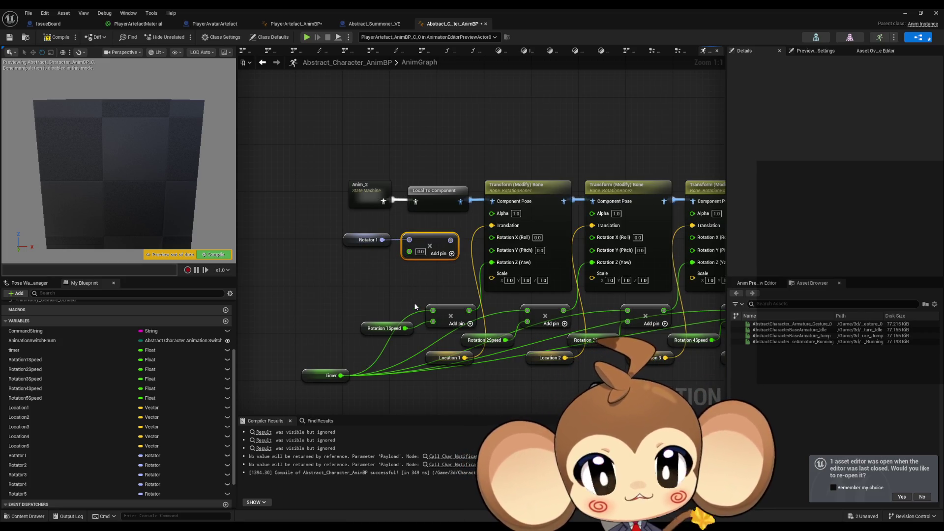
drag(413, 229, 441, 270)
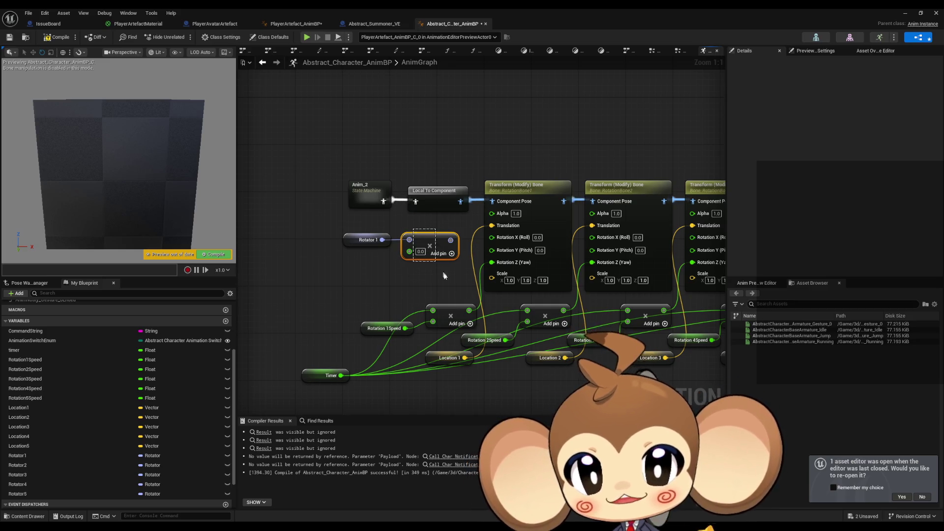
key(Delete)
Delete both Add nodes and shift Rotator 1 and the speed nodes left.
mouse_move(382, 239)
mouse_down()
mouse_move(421, 252)
mouse_move(439, 241)
mouse_up()
click(457, 248)
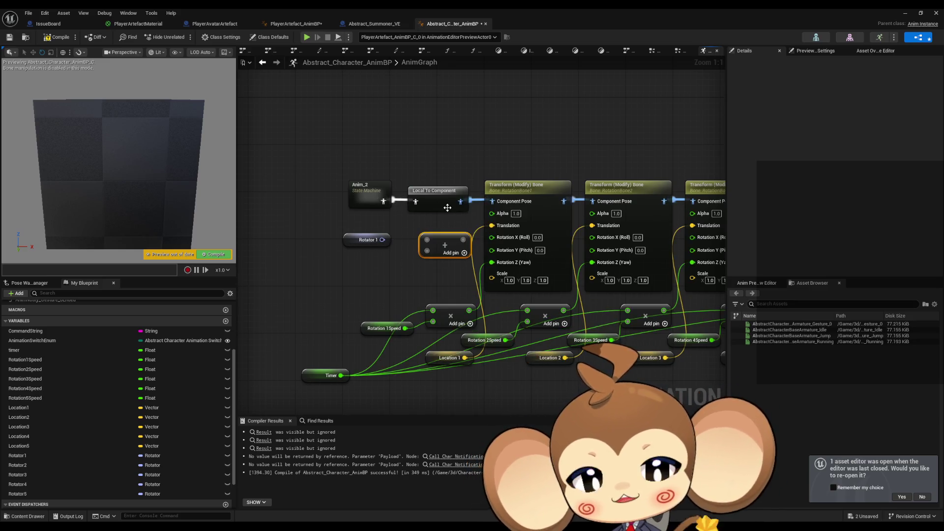
click(427, 240)
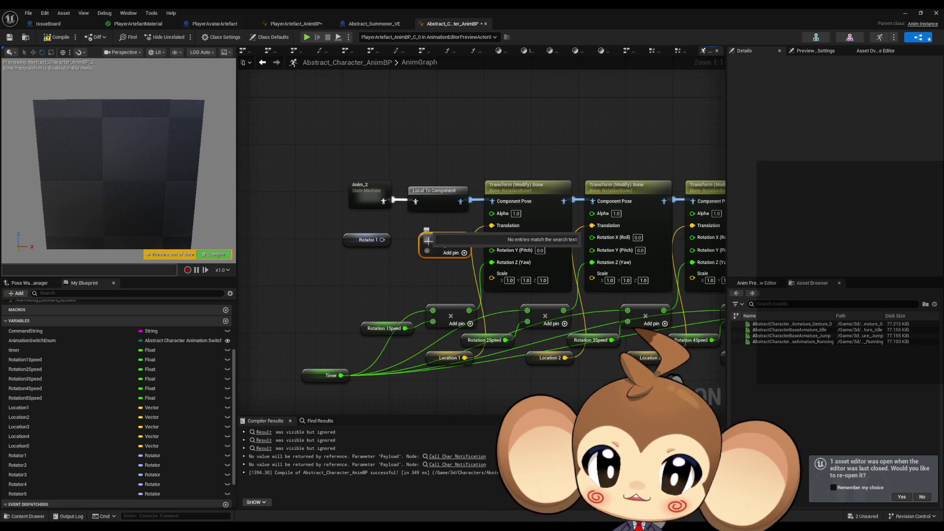
click(383, 239)
mouse_move(383, 240)
mouse_down()
mouse_move(387, 259)
mouse_move(440, 276)
mouse_up()
click(413, 290)
key(Delete)
drag(350, 246, 324, 246)
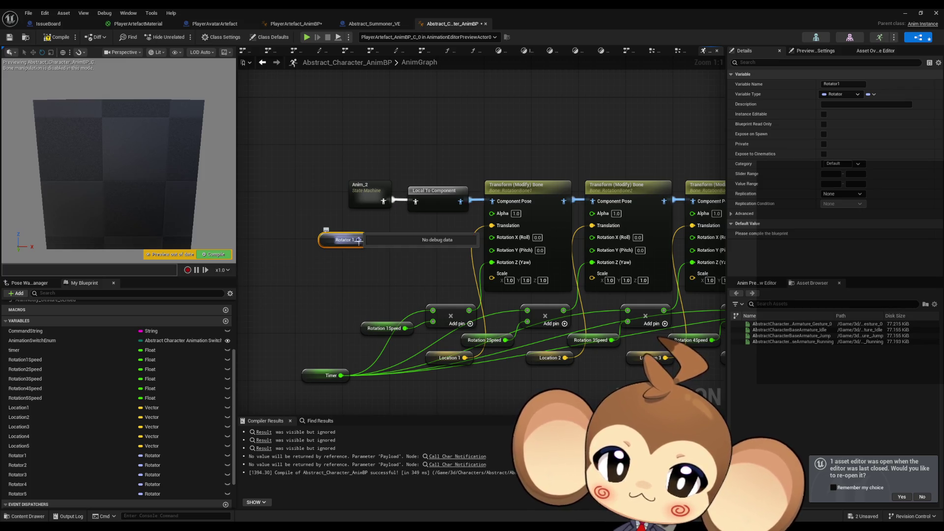
drag(365, 246, 335, 249)
mouse_move(367, 299)
mouse_down()
mouse_move(479, 338)
mouse_move(386, 316)
mouse_up()
Recombine the bone node's roll, pitch and yaw into one Rotation pin, discarding a test Make Rot from Z node.
mouse_move(492, 262)
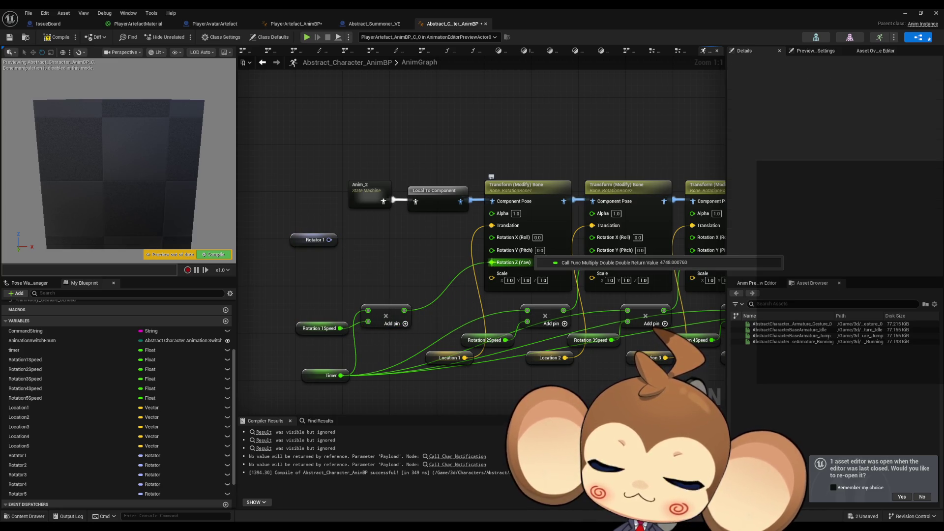
right_click(491, 239)
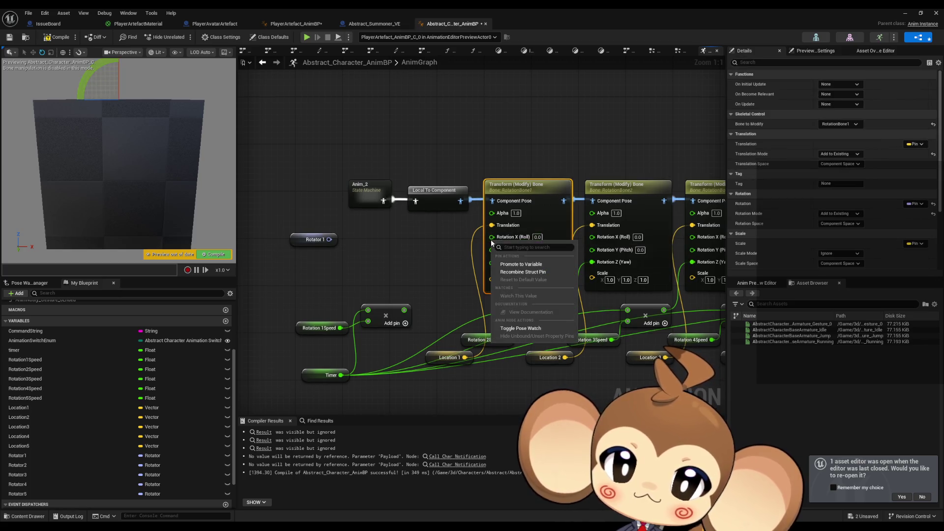
click(521, 271)
drag(492, 241, 420, 246)
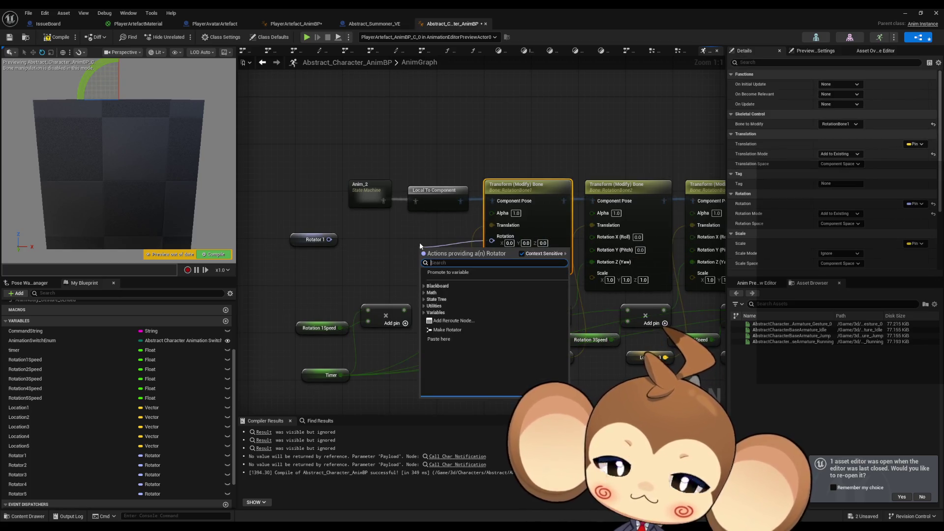
text(make rot from z)
key(Return)
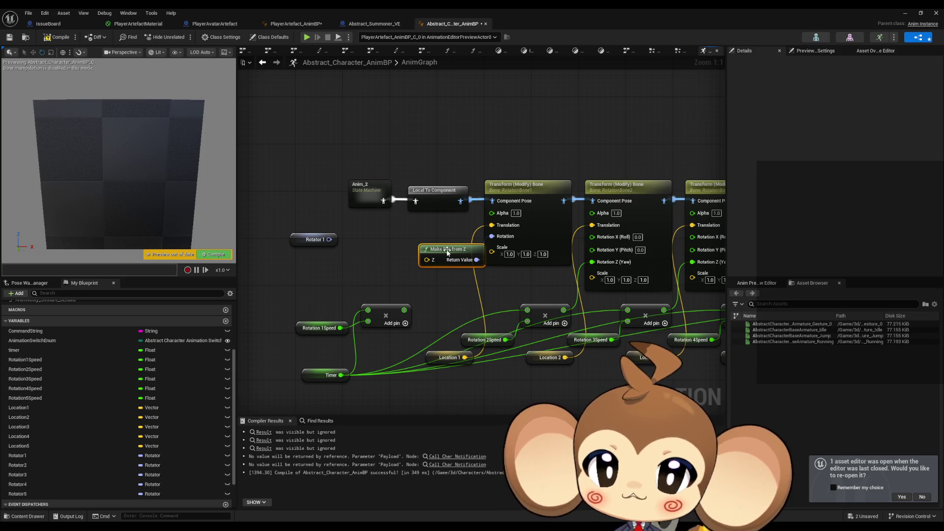
key(Delete)
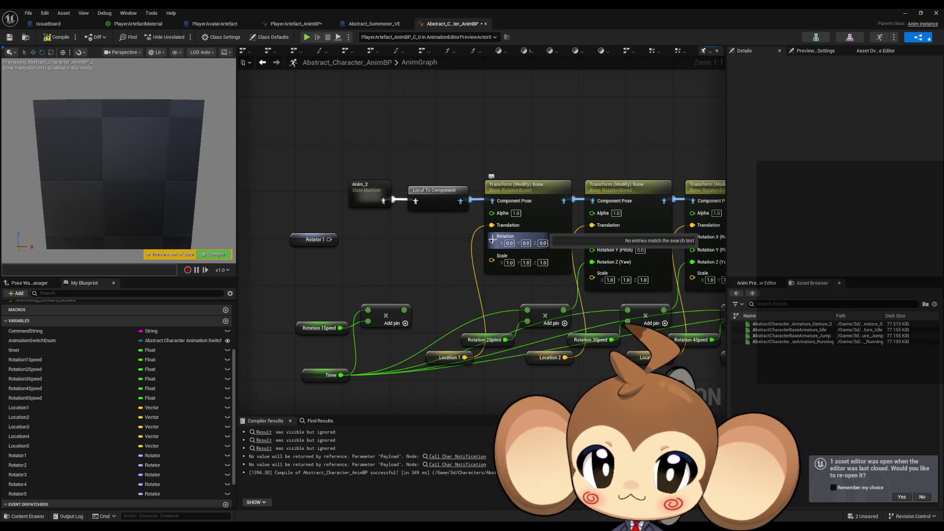
Feed Rotation from a new Make Rotator node, after discarding a Make Rotation from Axes node.
drag(492, 241, 435, 245)
text(make)
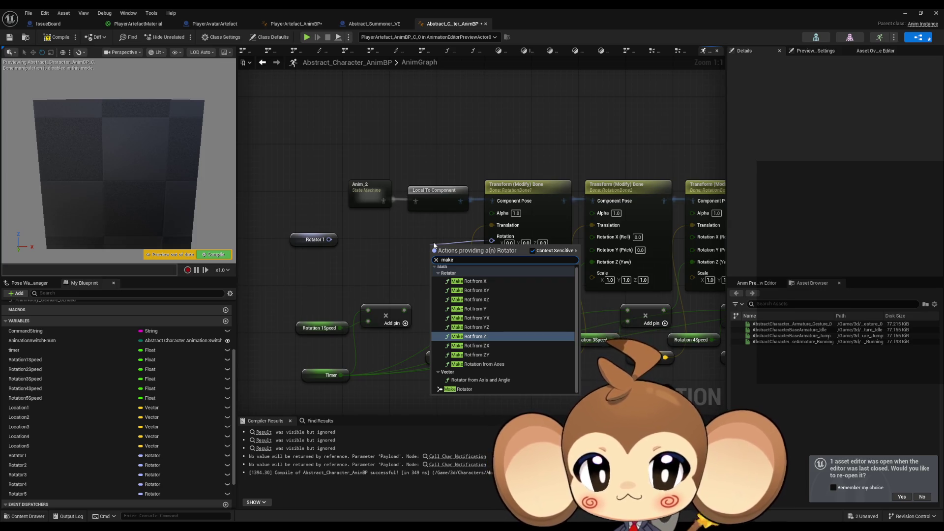
key(Down)
key(Down)
key(Down)
key(Return)
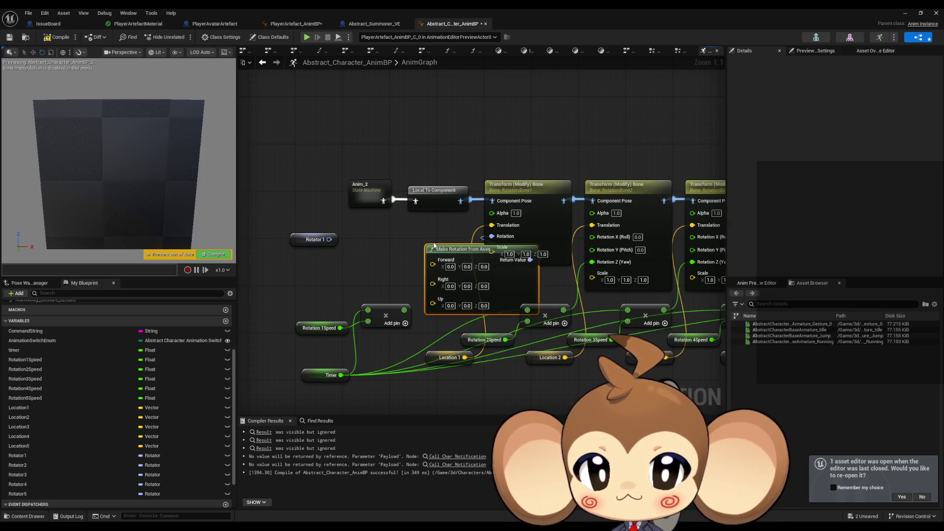
drag(449, 255, 377, 236)
key(Delete)
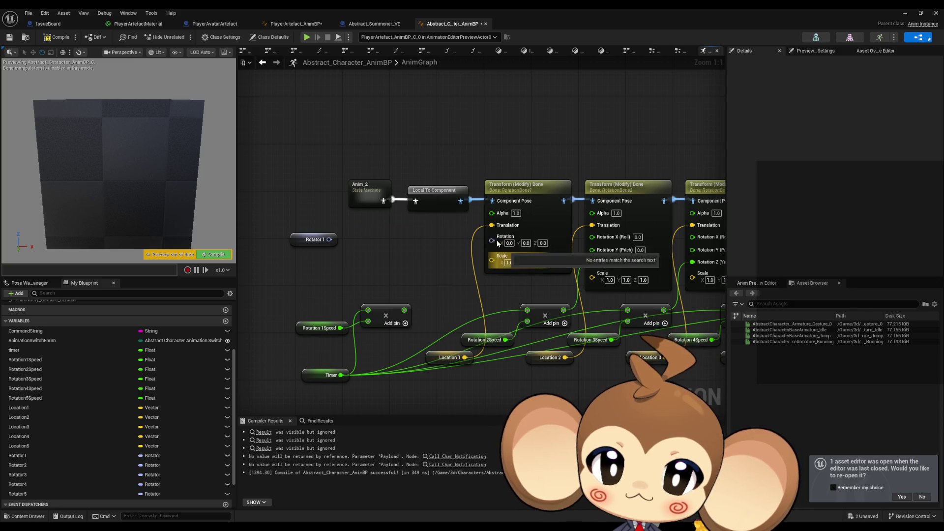
drag(493, 240, 436, 244)
text(make)
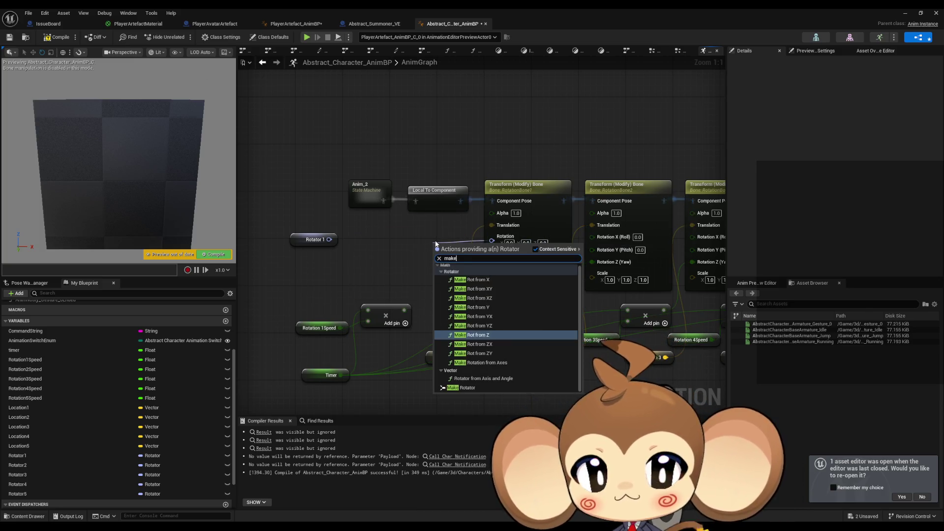
click(466, 387)
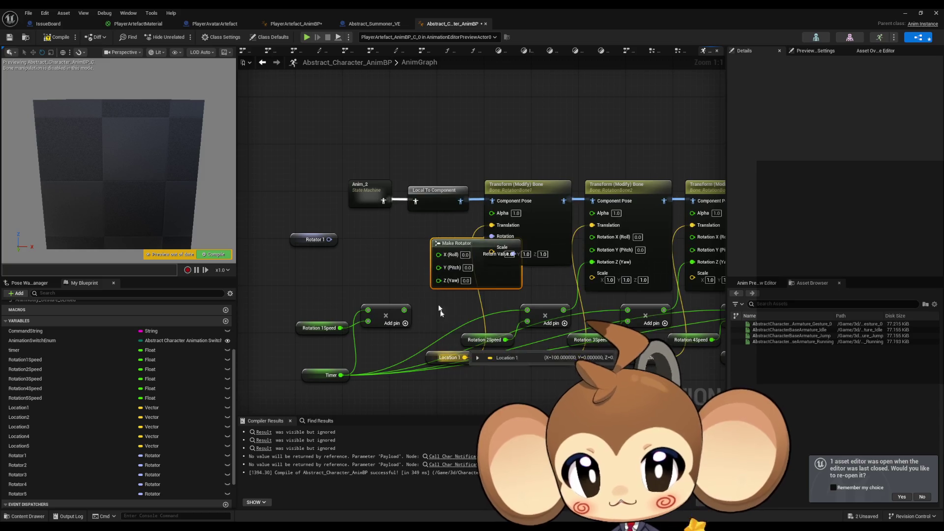
drag(493, 276, 446, 263)
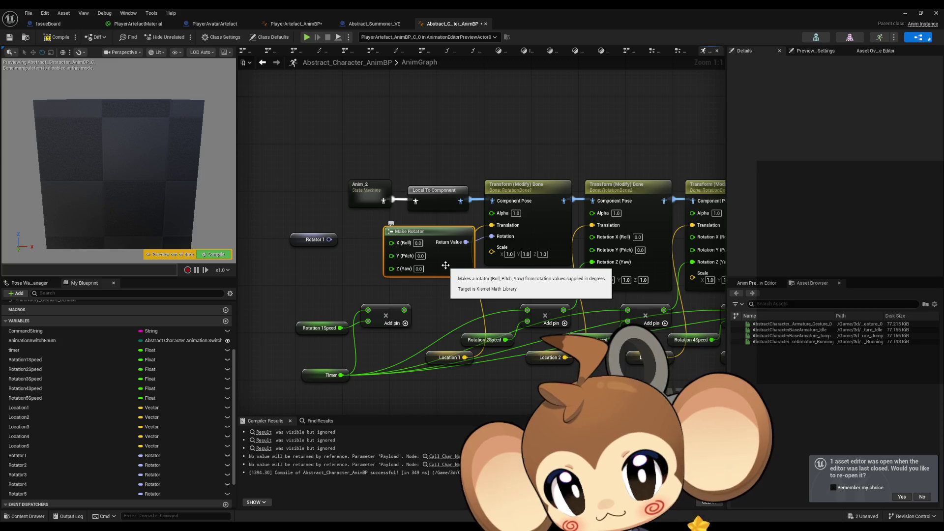
mouse_move(428, 293)
mouse_down()
mouse_move(502, 287)
mouse_move(364, 384)
mouse_up()
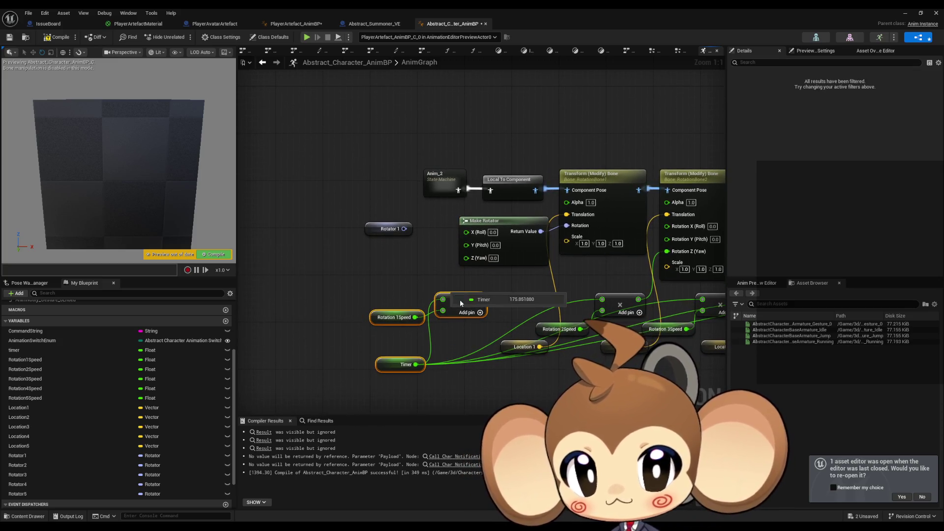
Split Rotator 1 and route its yaw through a new Add node into Make Rotator's yaw.
right_click(404, 229)
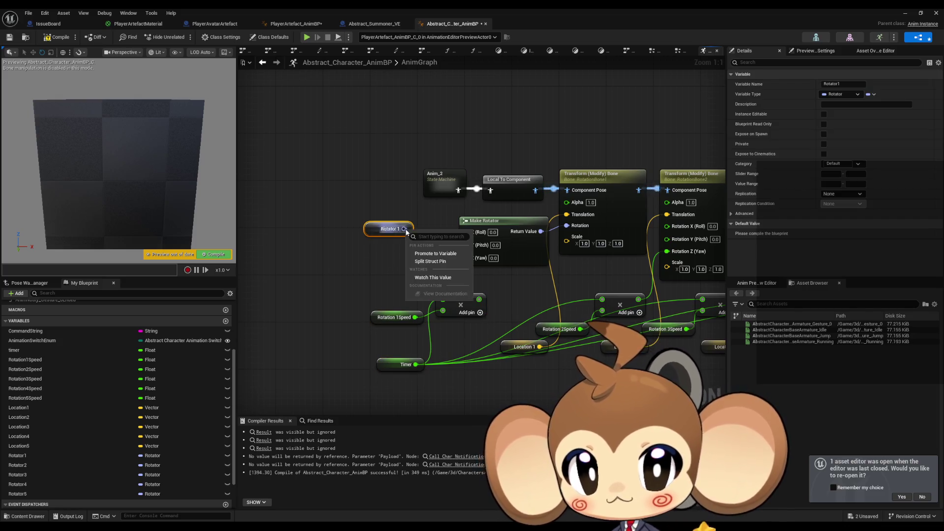
click(435, 264)
drag(413, 252, 420, 277)
text(add)
key(Return)
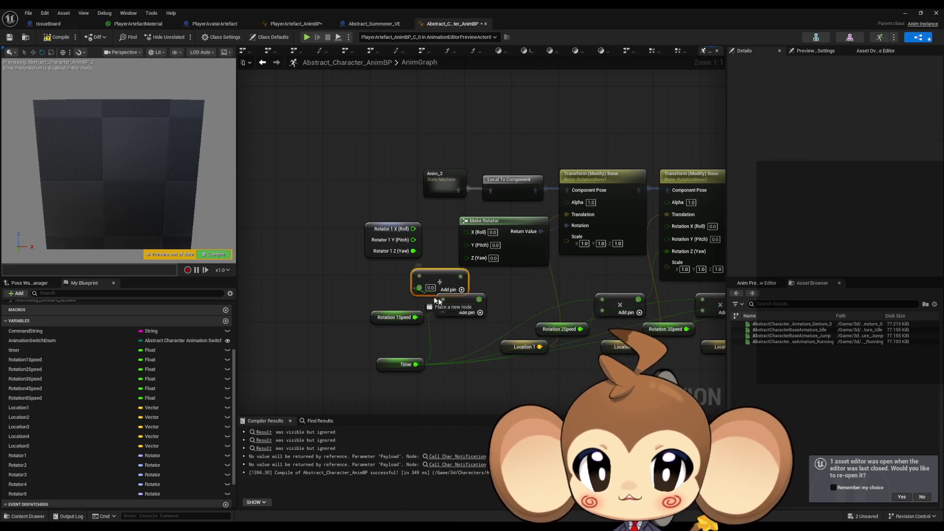
drag(457, 276, 466, 257)
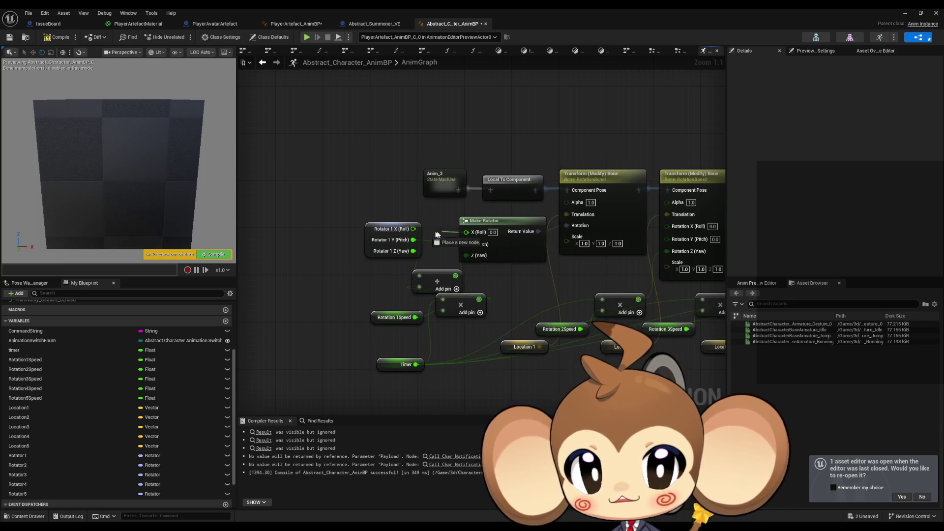
Move the Rotation 1Speed, Timer and multiply nodes down-left out of the way.
click(393, 317)
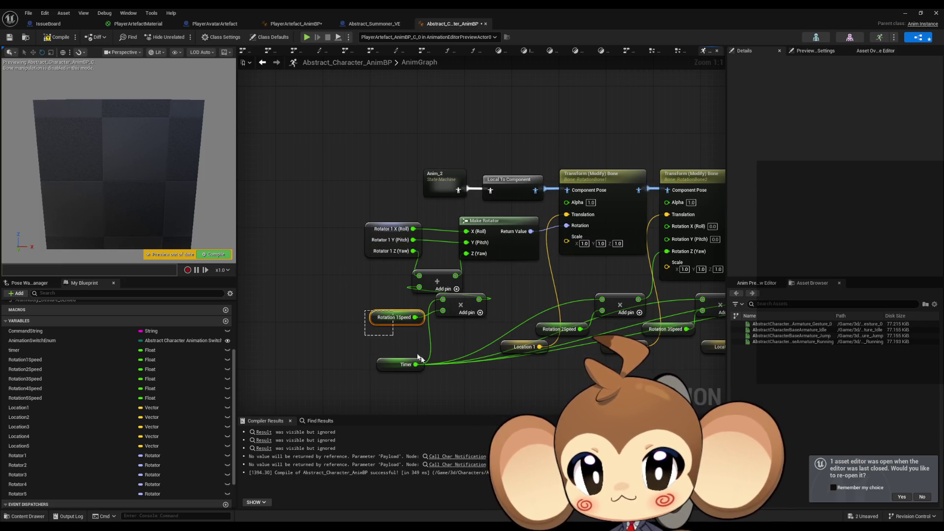
ctrl+click(401, 364)
ctrl+click(464, 316)
drag(465, 316, 394, 328)
click(448, 314)
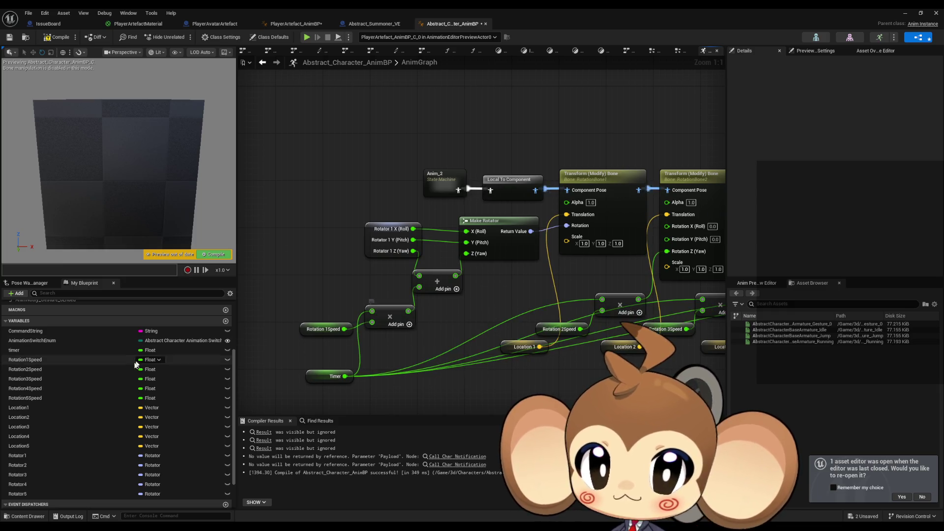
scroll(147, 369, up, 5)
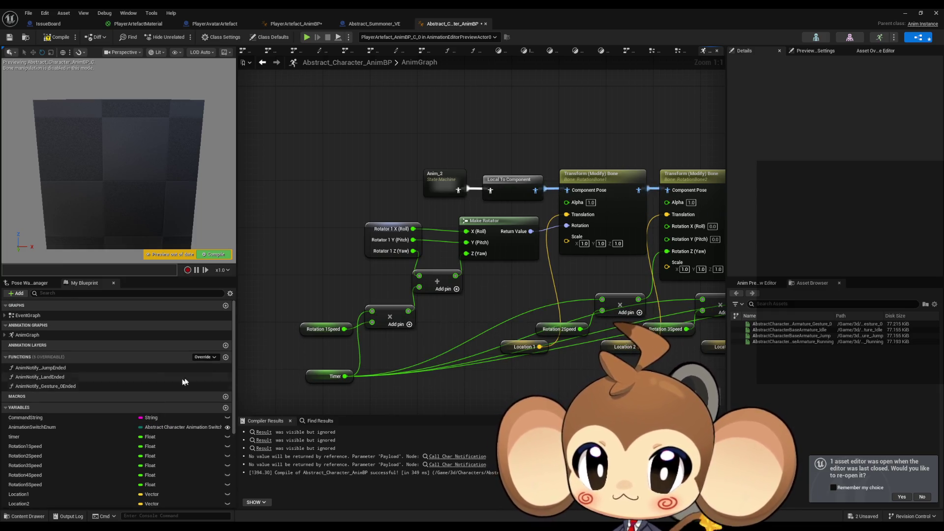
Create the RecalculateRotator function and give it a Rotator-type input.
click(225, 358)
text(RecalculateRotator)
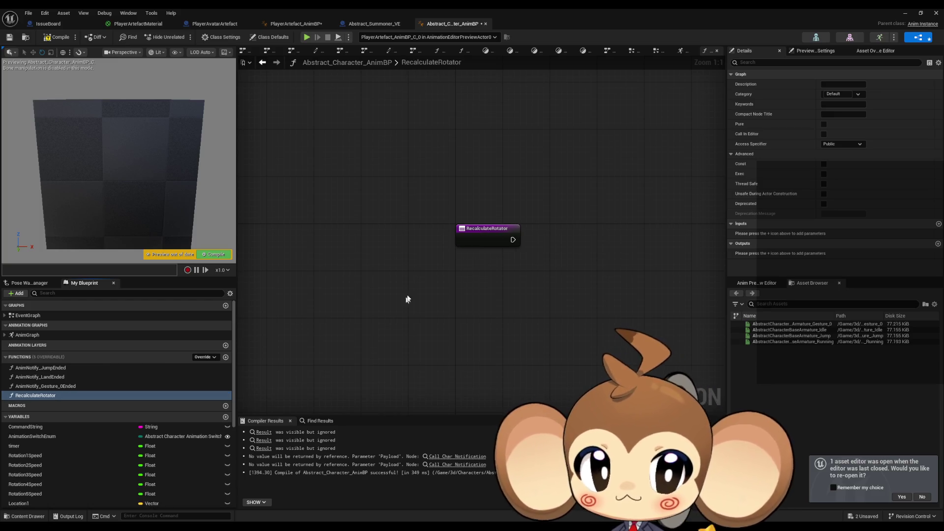
drag(428, 169, 571, 272)
click(932, 243)
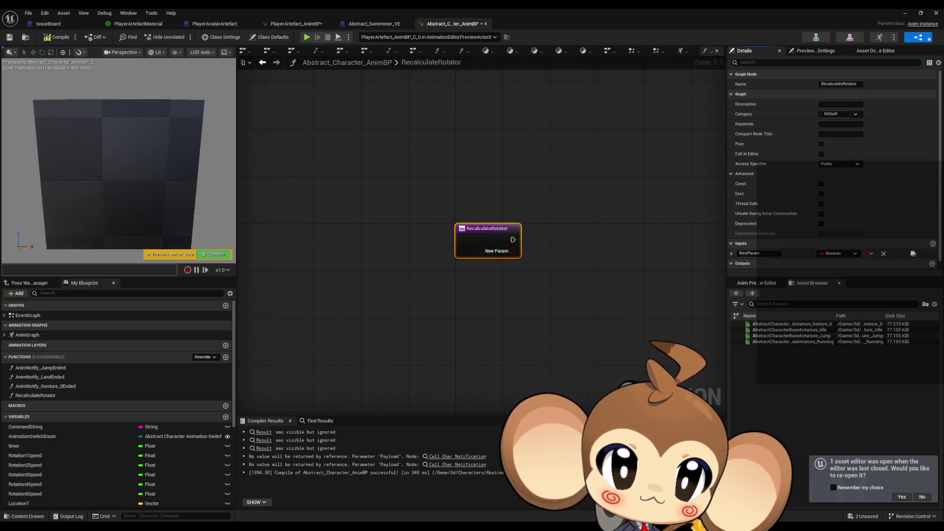
click(838, 254)
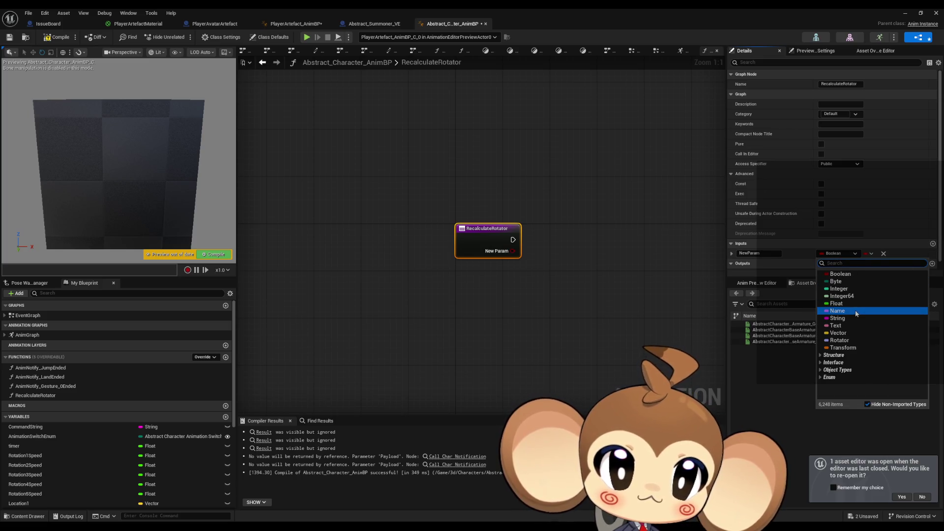
text(rota)
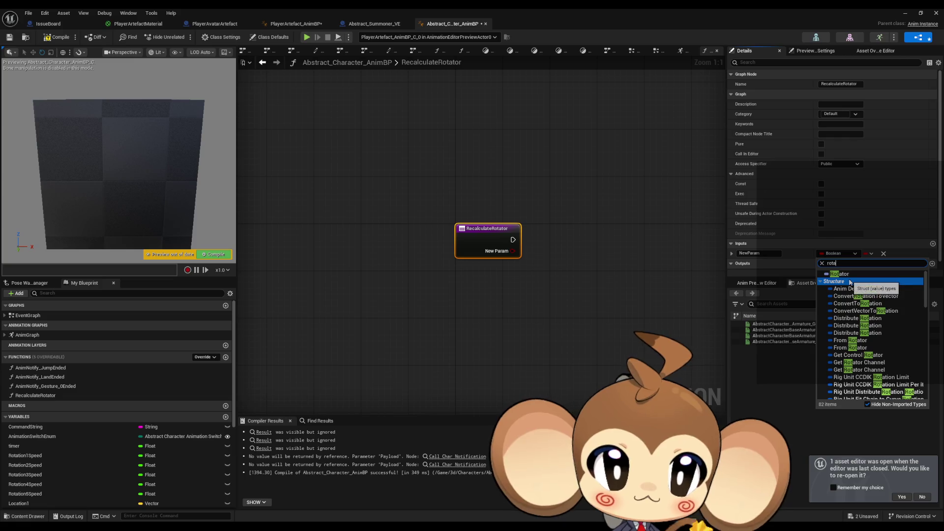
click(843, 273)
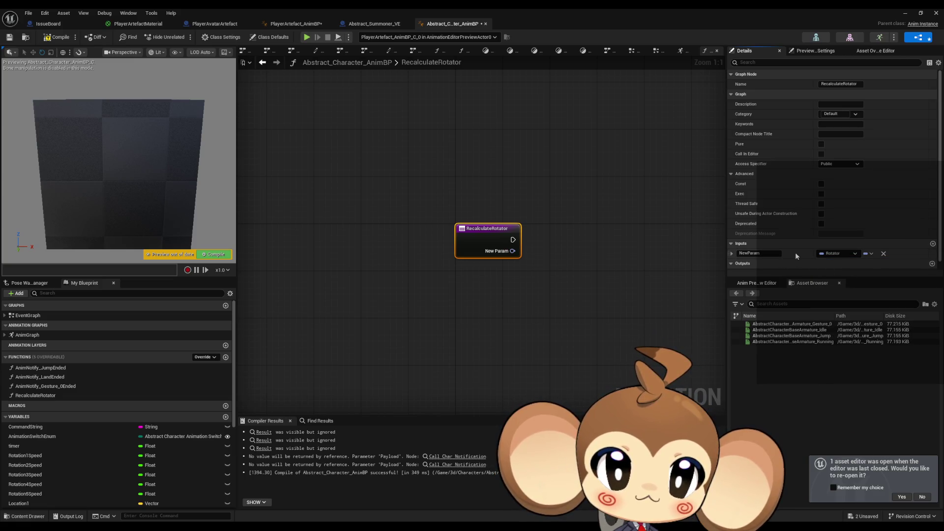
Make the input pass-by-reference, name it Rotator, and return to the AnimGraph.
scroll(789, 250, down, 1)
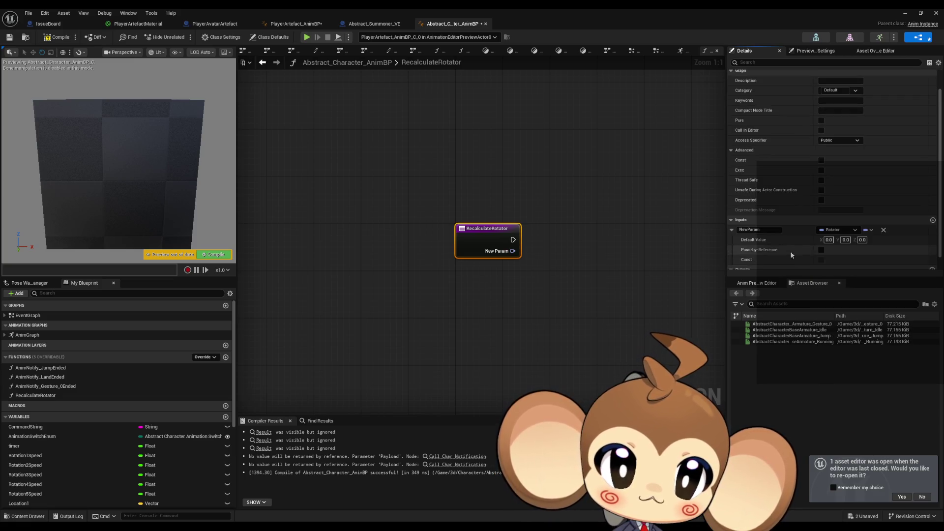
click(821, 250)
text(Rotator)
key(Return)
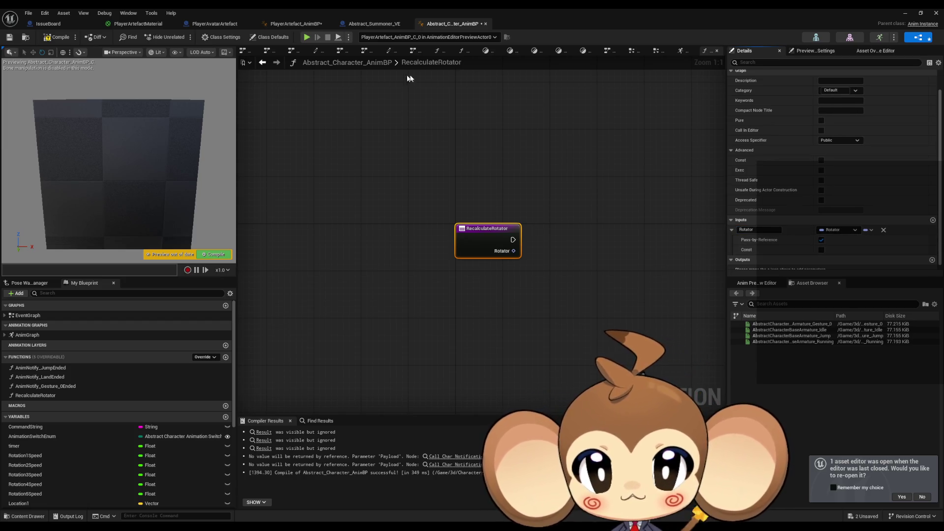
click(268, 64)
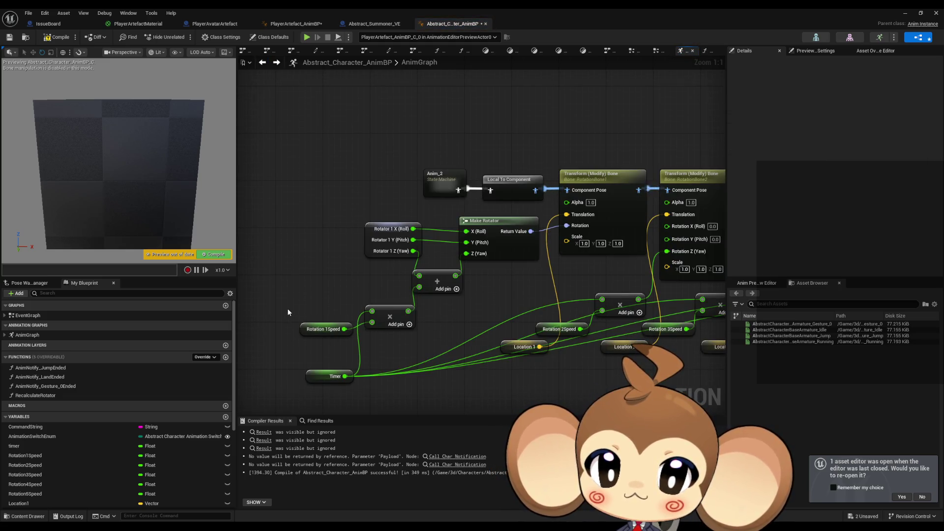
Copy the Make Rotator, Add, Rotation 1Speed, Timer and Rotator 1 nodes into RecalculateRotator.
mouse_move(291, 290)
mouse_down()
mouse_move(395, 394)
mouse_move(438, 398)
mouse_up()
drag(361, 216, 473, 264)
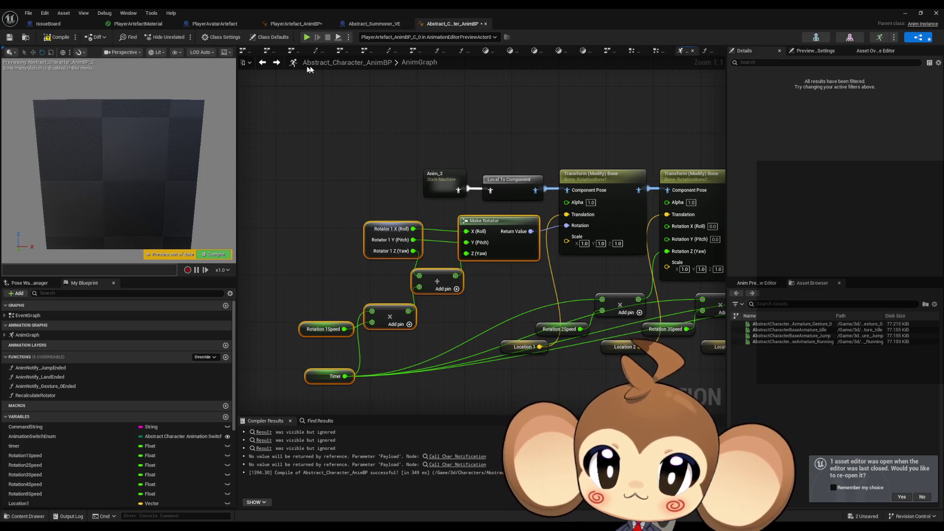
click(264, 64)
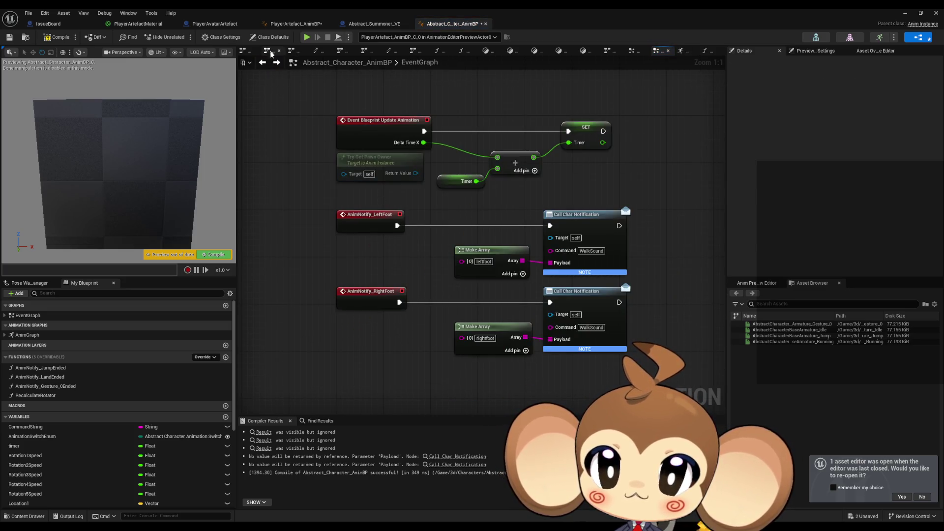
click(267, 50)
key(ctrl+c)
click(704, 51)
key(ctrl+v)
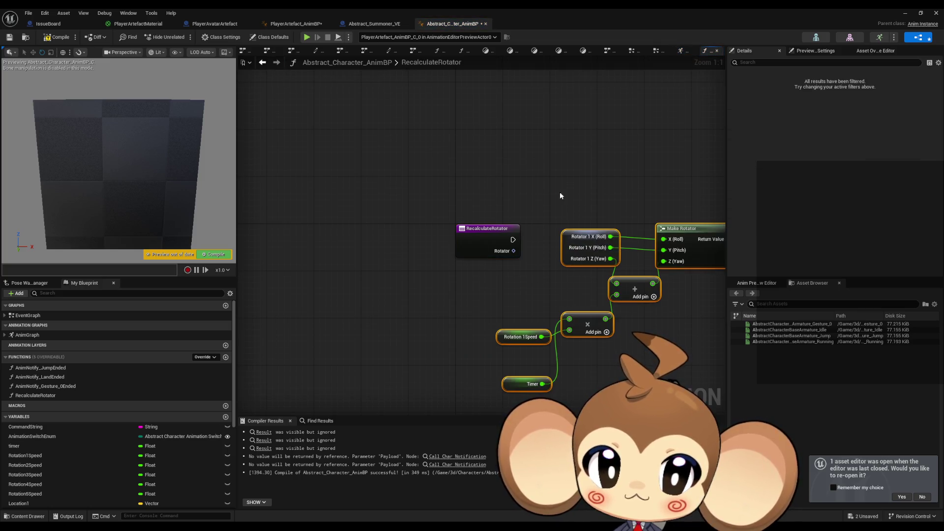
Split the Rotator input into Roll, Pitch, Yaw, wire Pitch to Make Rotator Y, and delete Rotator 1.
click(560, 196)
drag(560, 195, 435, 192)
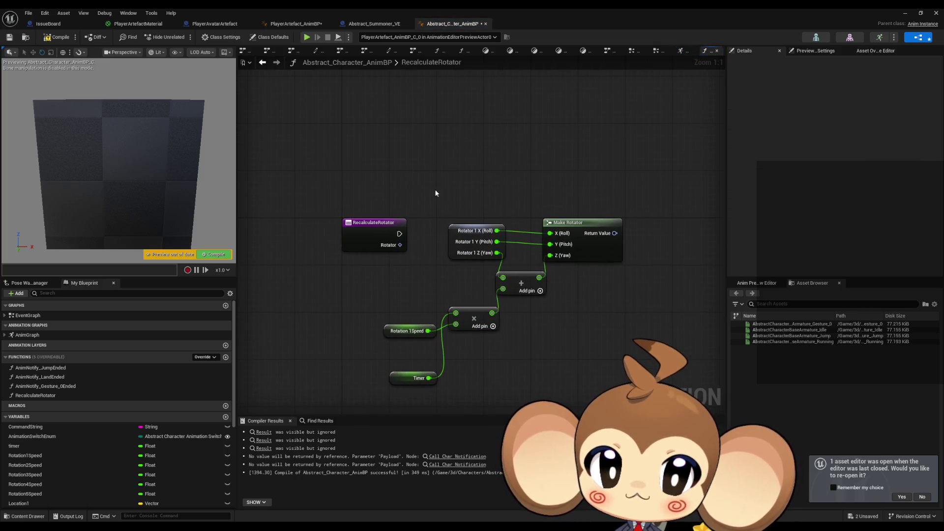
right_click(400, 247)
click(431, 288)
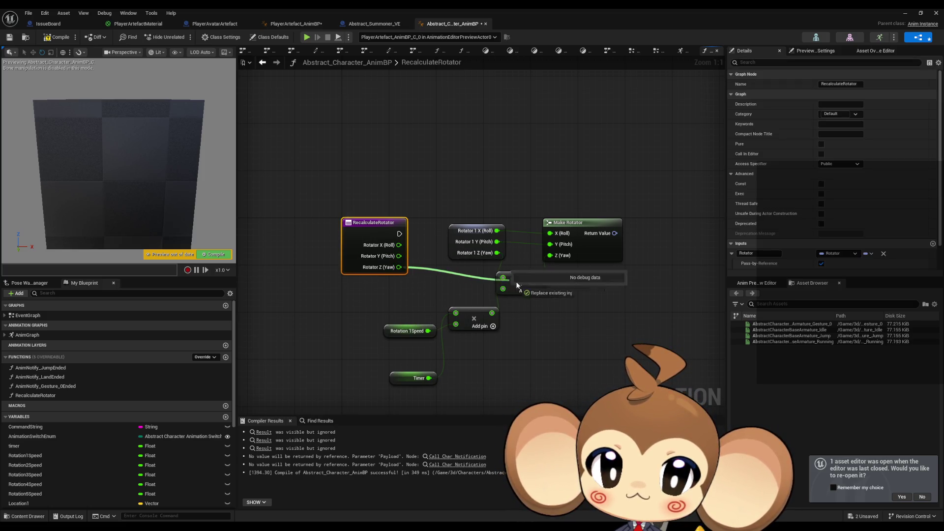
mouse_move(550, 244)
mouse_down()
mouse_move(395, 259)
mouse_move(552, 247)
mouse_move(550, 233)
mouse_up()
click(474, 241)
key(Delete)
Arrange the pasted Add, speed, Timer and Make Rotator nodes beside the function input.
drag(422, 222, 533, 386)
ctrl+click(578, 229)
mouse_move(578, 229)
mouse_down()
mouse_move(523, 247)
mouse_move(484, 237)
mouse_up()
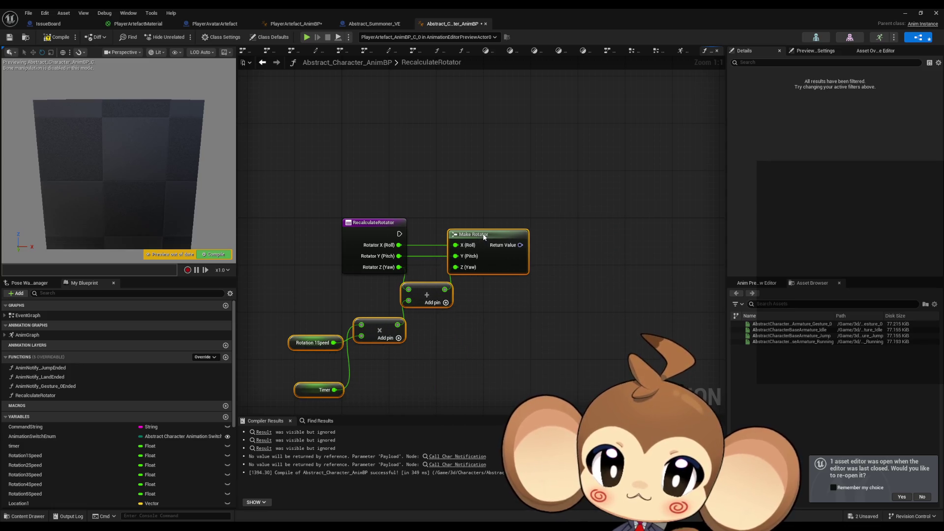
drag(430, 215, 520, 350)
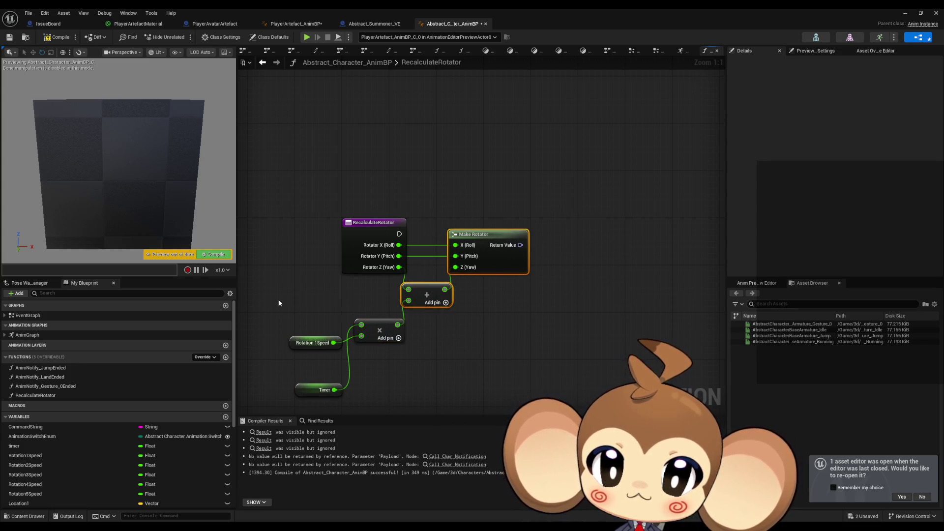
drag(298, 327, 413, 403)
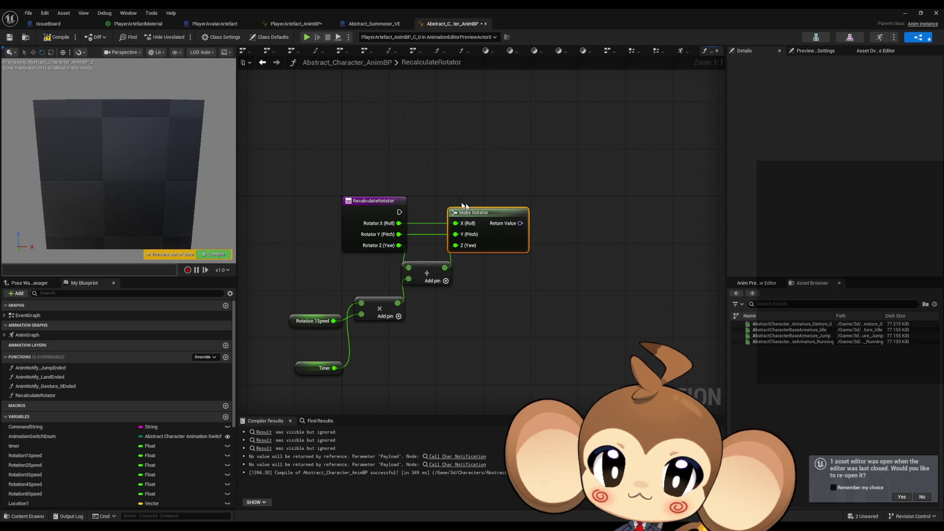
drag(475, 240, 504, 240)
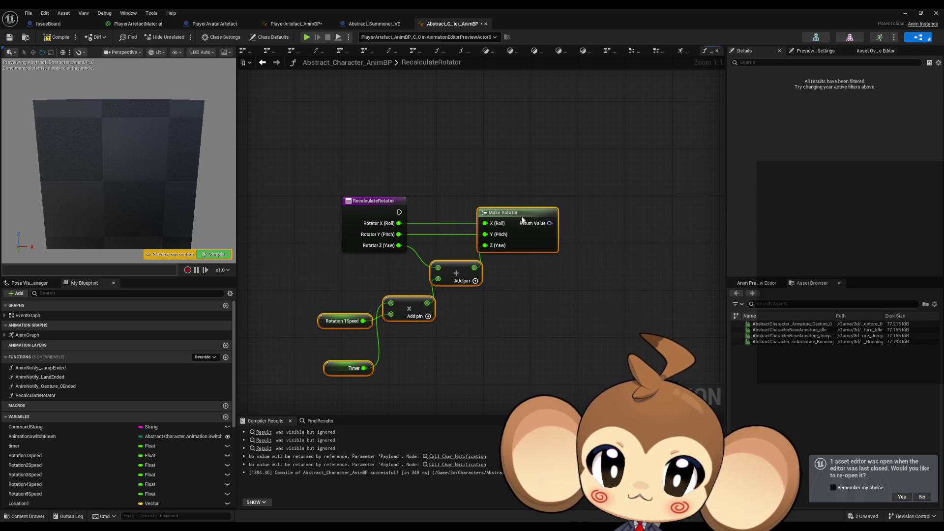
click(463, 193)
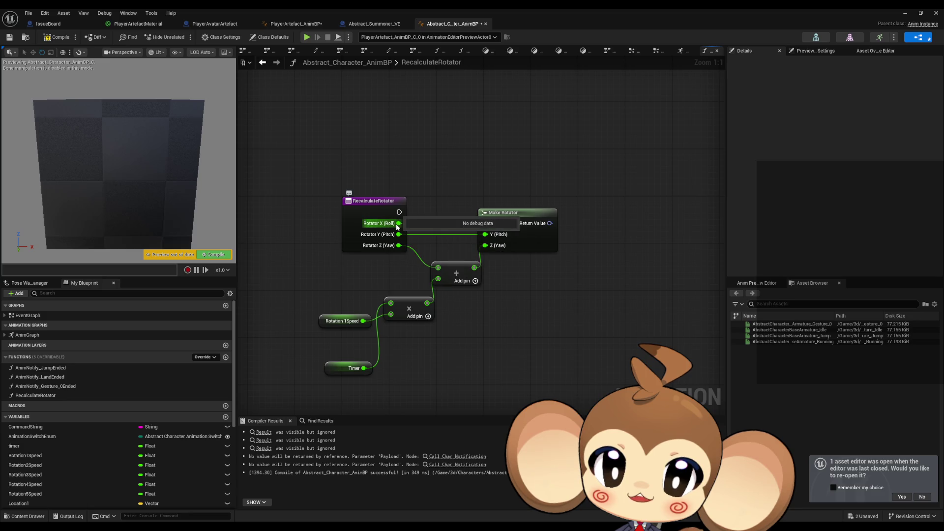
Disconnect the split Rotator's Roll and Pitch links from Make Rotator.
alt+click(399, 223)
alt+click(399, 234)
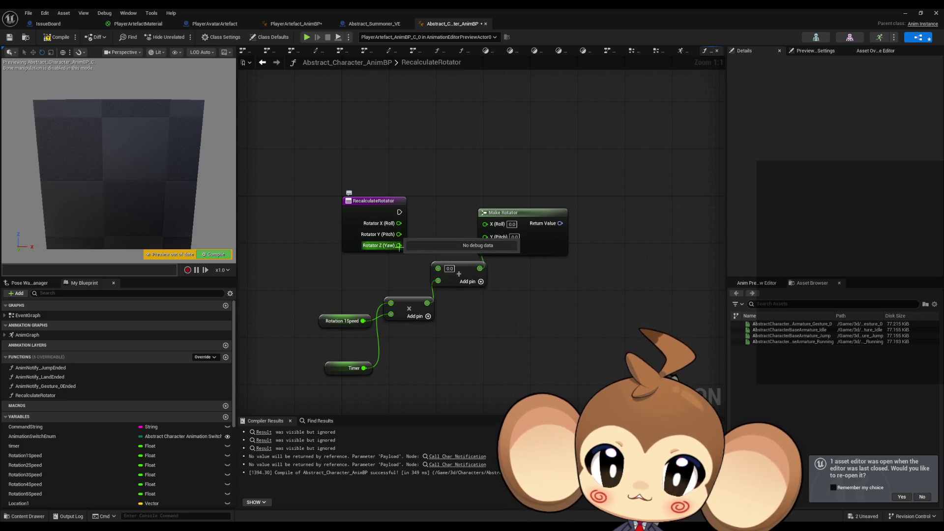
right_click(399, 224)
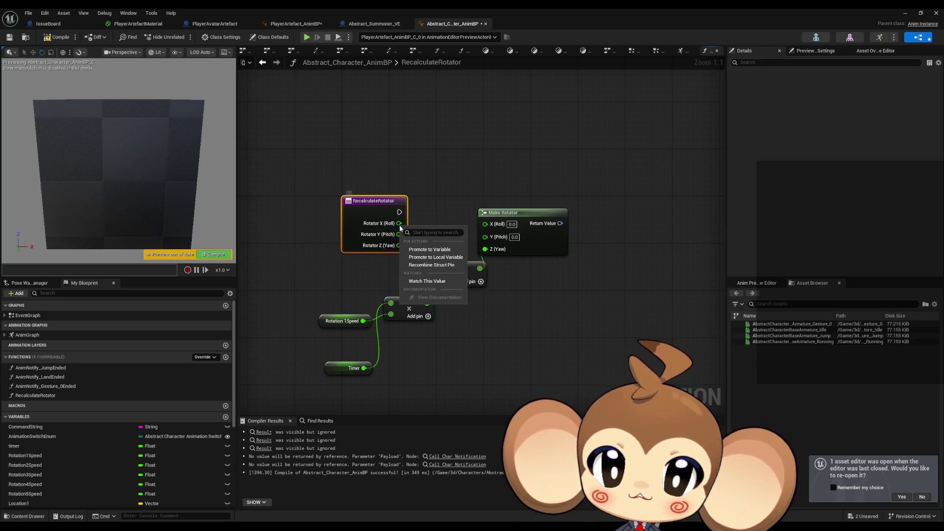
Recombine the Rotator input pin, then add and discard an incorrect Set Rotator node.
click(450, 268)
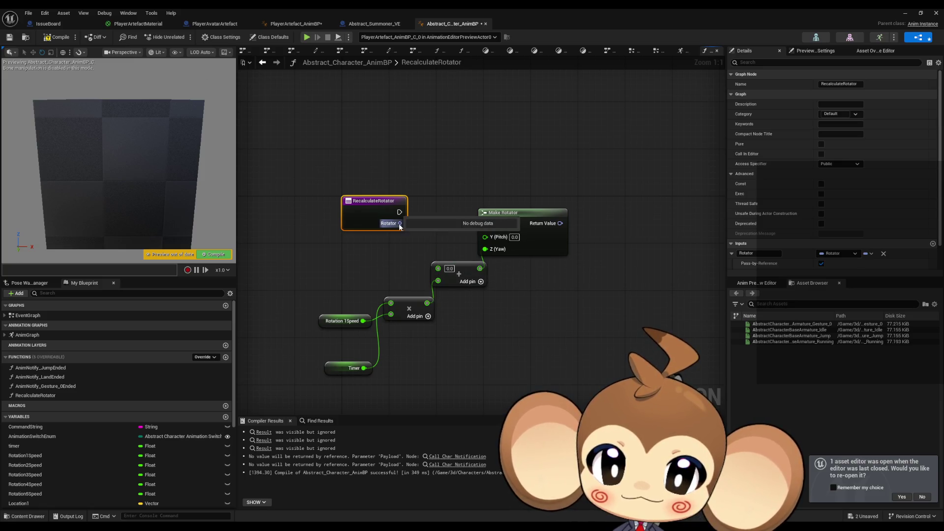
drag(399, 224, 459, 183)
text(set)
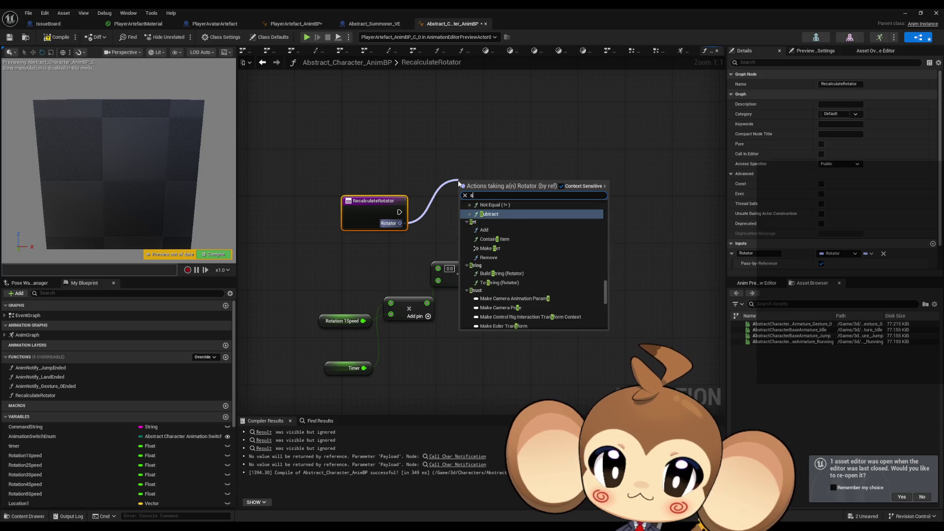
click(511, 218)
mouse_move(518, 203)
mouse_down()
mouse_move(602, 161)
mouse_move(662, 168)
mouse_up()
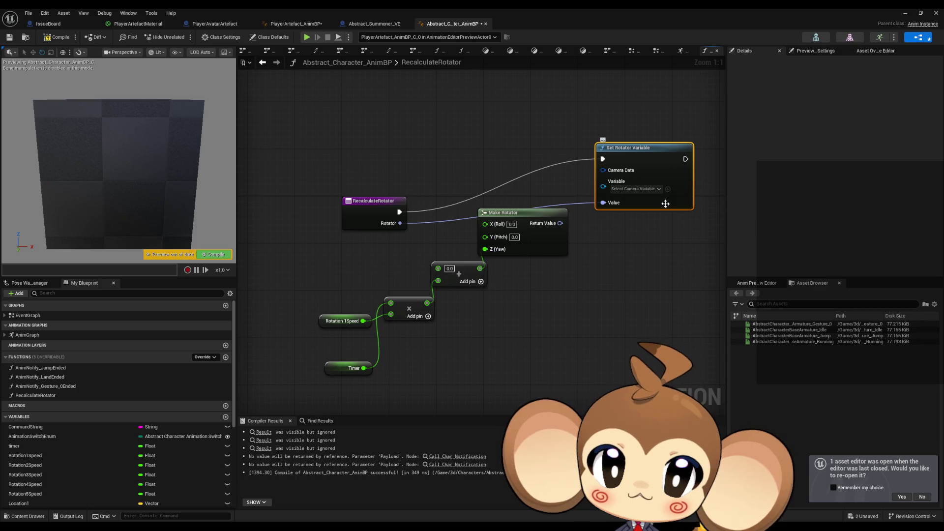
key(Delete)
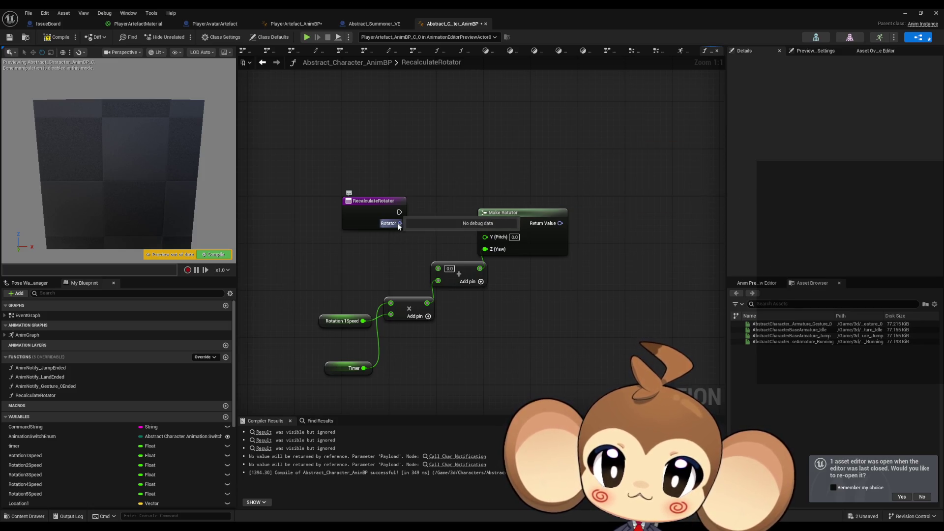
Add a Set Rotator (by ref) node from the Rotator input and place it up and right.
drag(400, 223, 482, 171)
text(set)
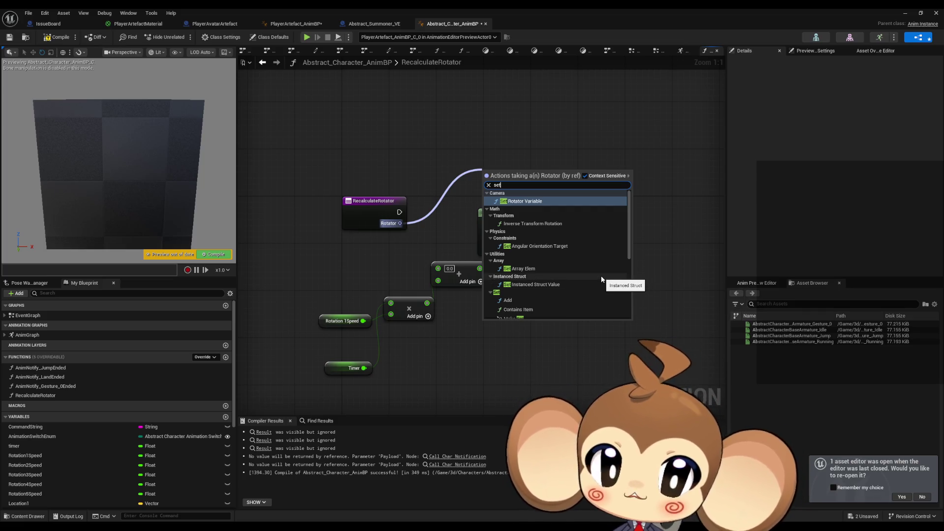
scroll(599, 280, down, 1)
scroll(600, 280, down, 2)
scroll(601, 280, down, 2)
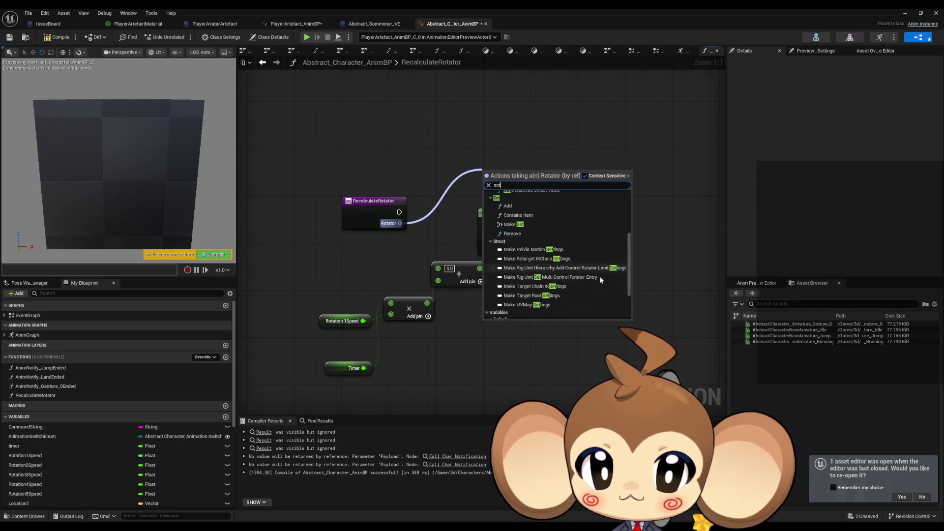
scroll(604, 277, down, 2)
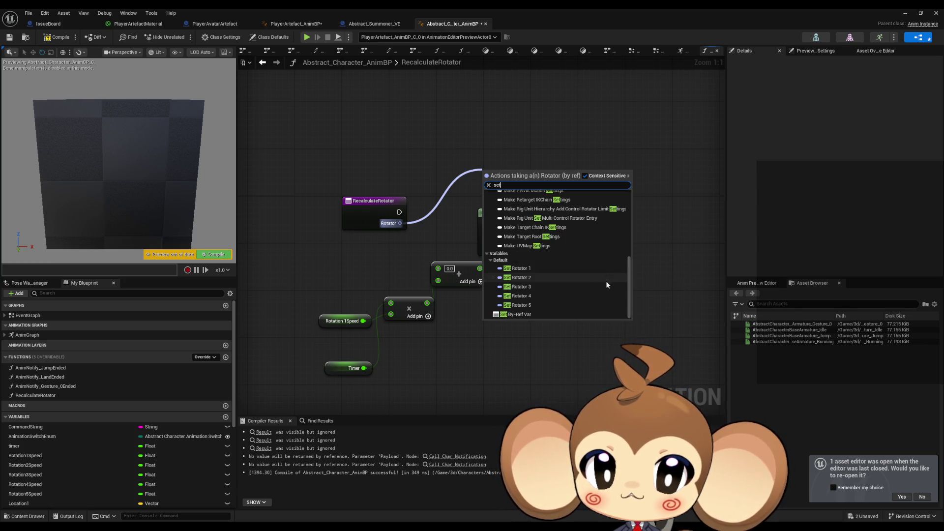
click(538, 313)
drag(503, 180, 598, 155)
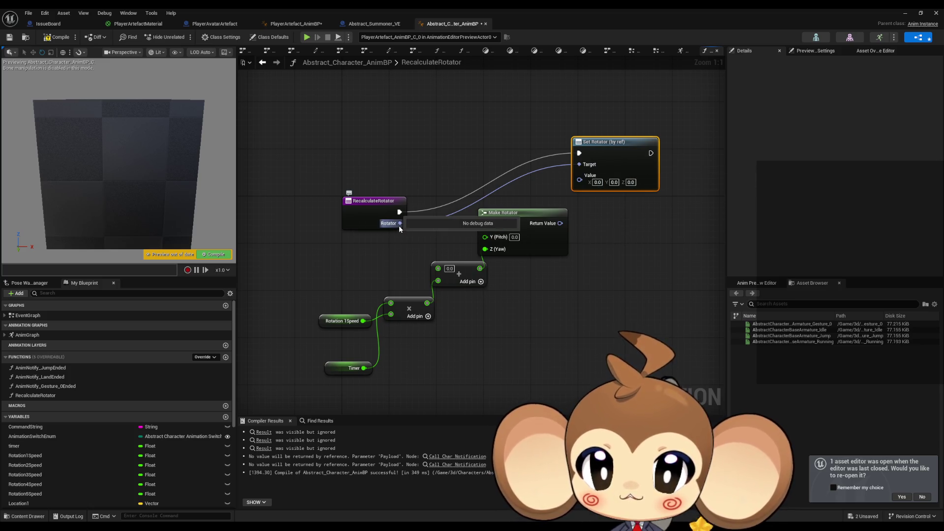
Add a split Rotator getter: X and Y into Make Rotator, Z into Add, result into the setter.
right_click(362, 268)
text(rota get)
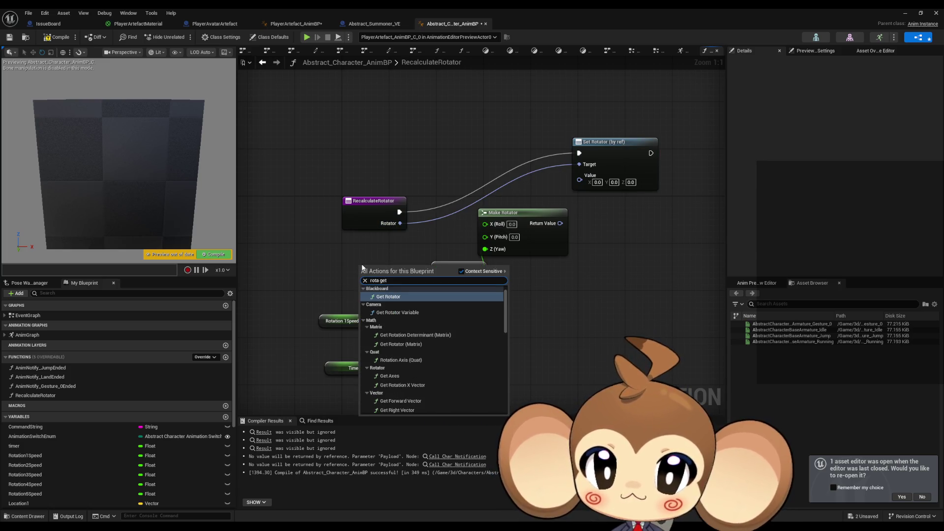
scroll(444, 358, down, 3)
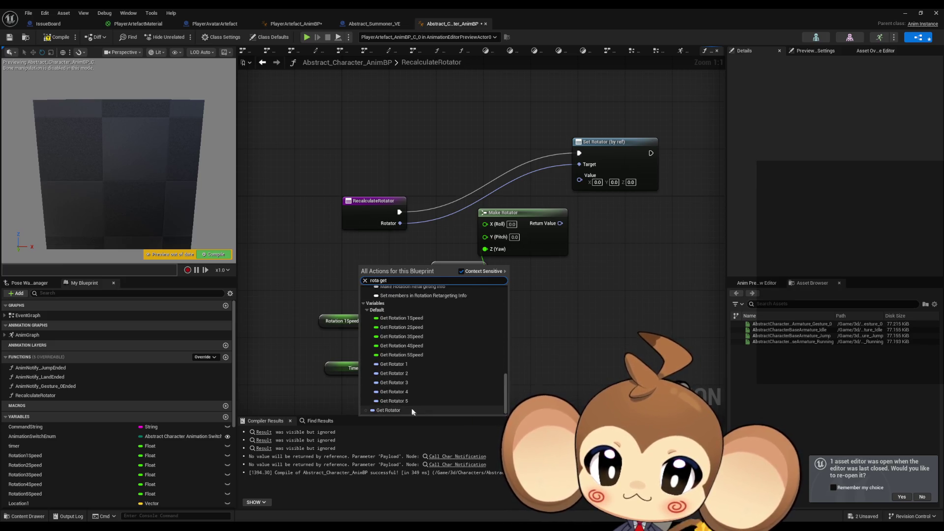
click(442, 411)
right_click(399, 273)
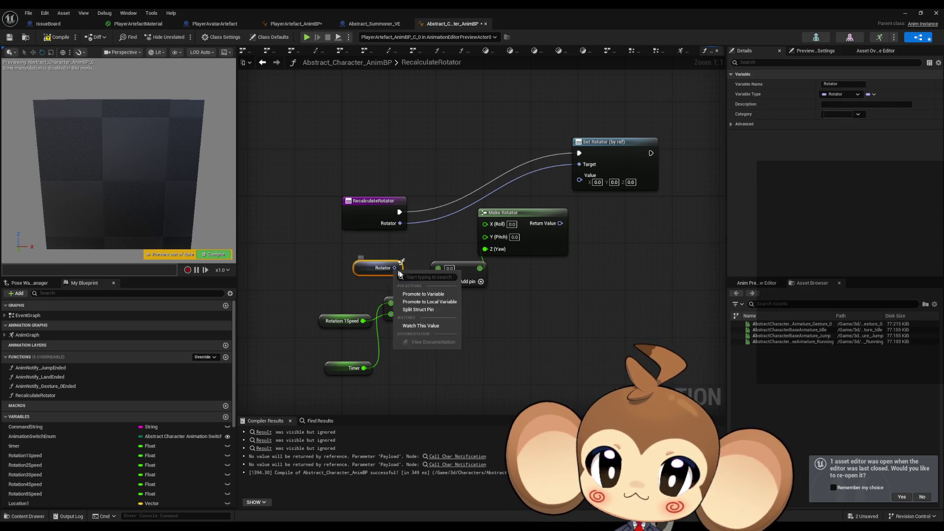
click(426, 310)
mouse_move(404, 249)
mouse_down()
mouse_move(485, 224)
mouse_move(463, 243)
mouse_move(485, 234)
mouse_up()
drag(405, 272, 438, 268)
drag(474, 268, 485, 245)
drag(549, 223, 580, 176)
Arrange the rotator math group below the setter placed beside the function entry.
drag(500, 132, 650, 242)
mouse_move(530, 214)
mouse_down()
mouse_move(447, 267)
mouse_move(521, 253)
mouse_move(516, 246)
mouse_move(519, 277)
mouse_move(530, 277)
mouse_up()
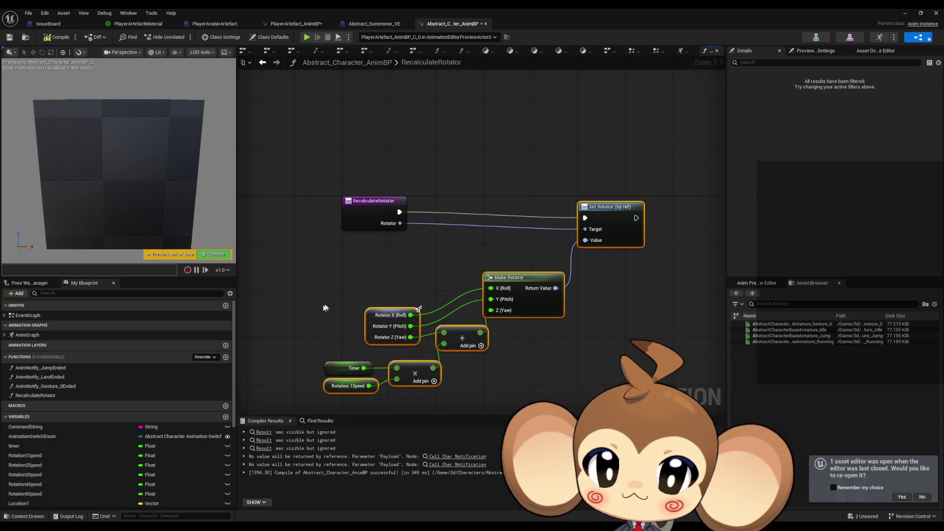
drag(608, 207, 450, 207)
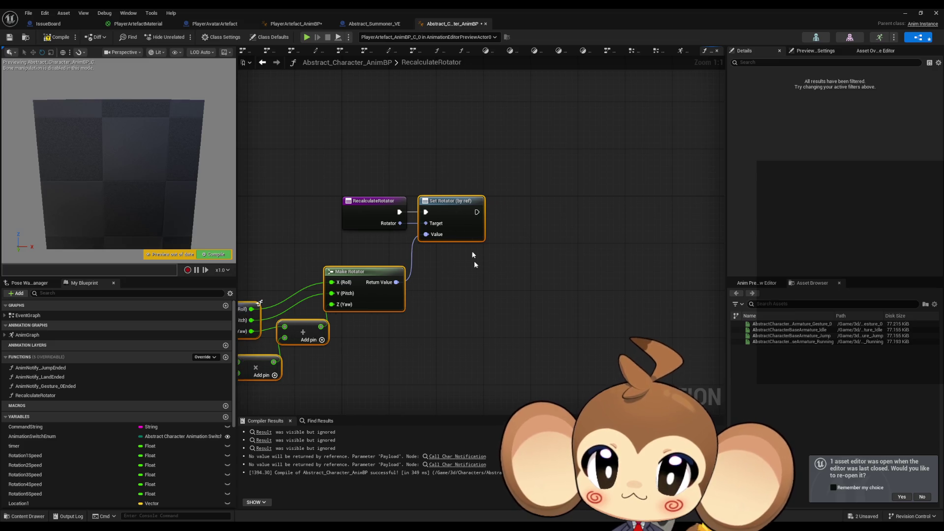
drag(413, 285, 410, 262)
mouse_move(367, 354)
mouse_down()
mouse_move(559, 251)
mouse_move(571, 205)
mouse_up()
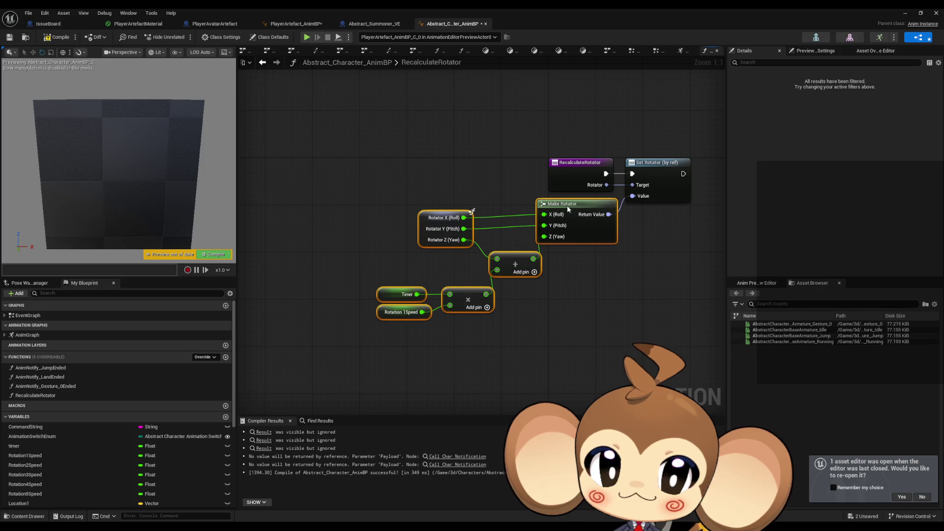
click(646, 302)
drag(630, 300, 566, 333)
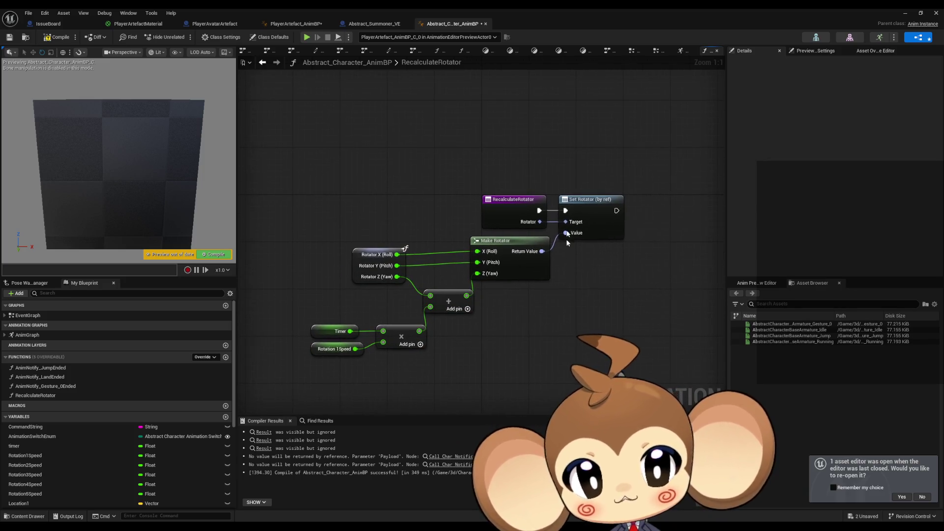
drag(507, 213, 476, 242)
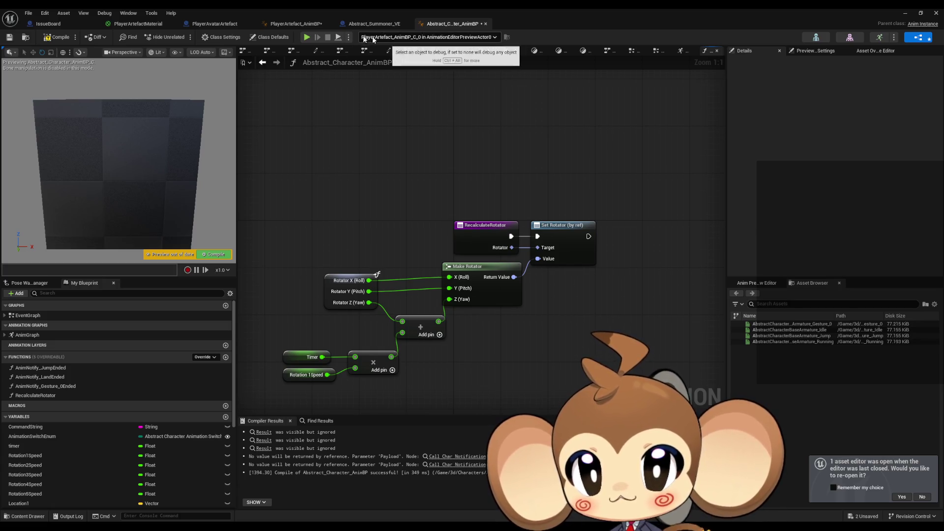
click(308, 25)
Turn off Pass-by-Reference on RecalculateRotator's Rotator input.
click(444, 26)
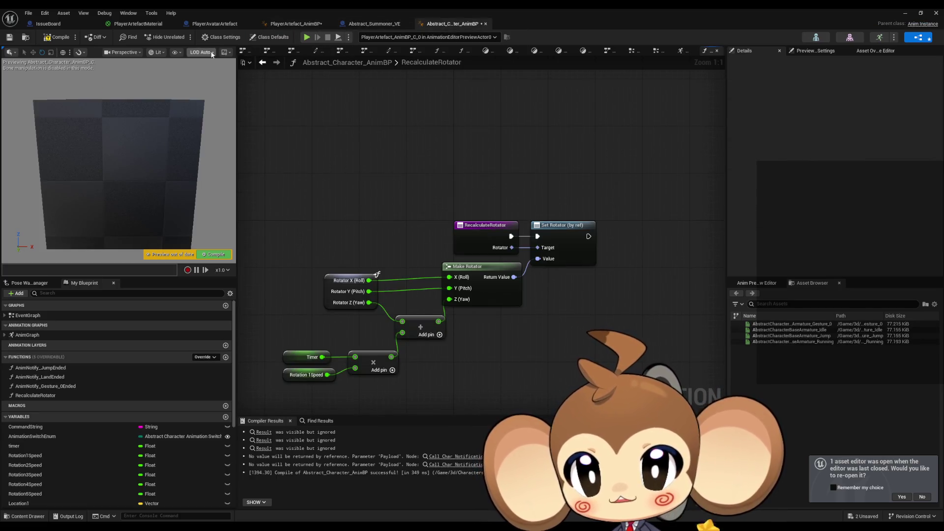
click(276, 63)
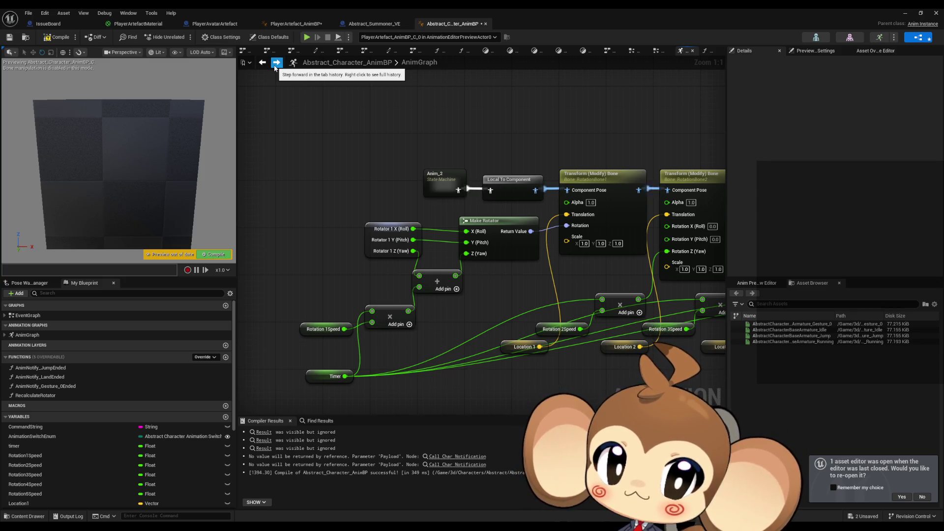
click(275, 68)
click(498, 253)
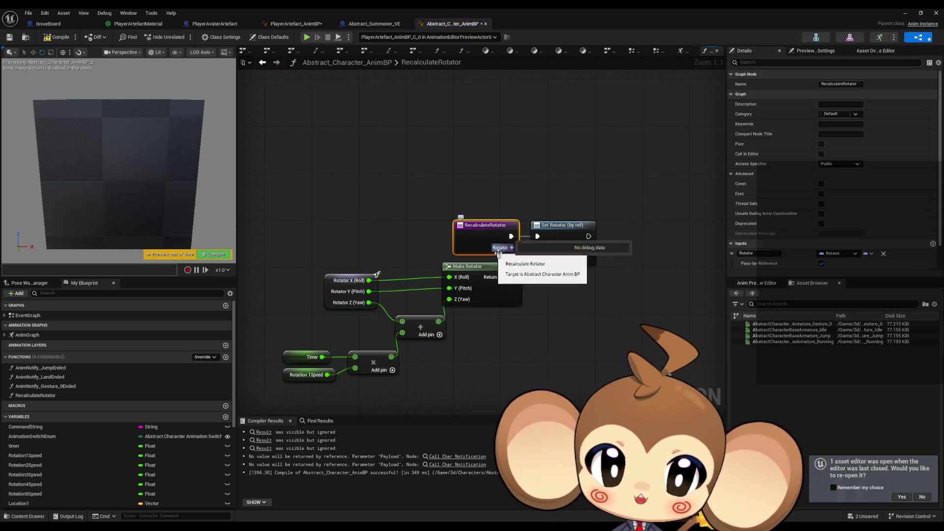
click(822, 264)
Delete the Set Rotator (by ref) node and add a function output named Output.
drag(511, 247, 555, 292)
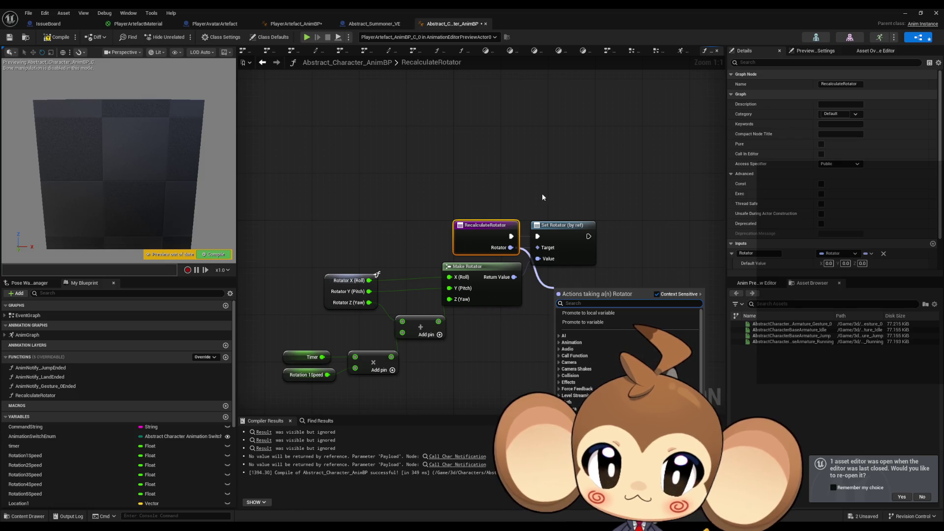
right_click(512, 249)
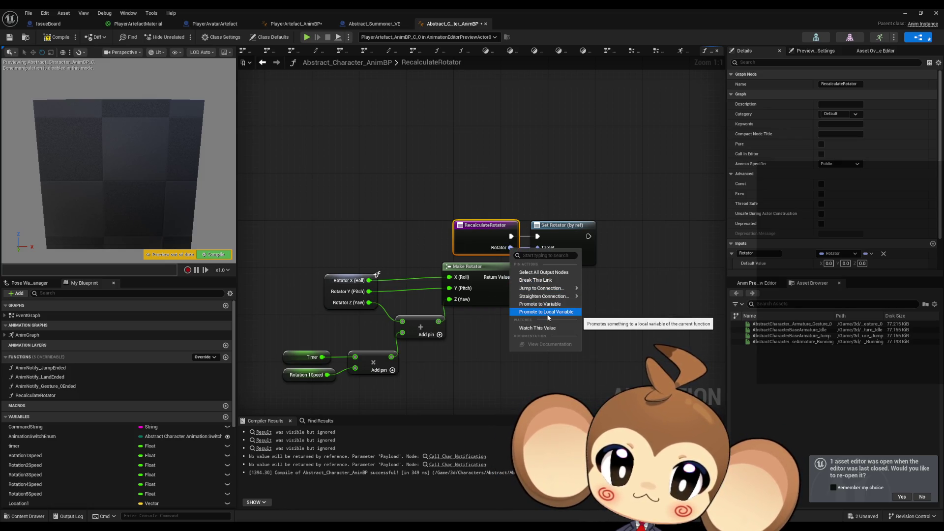
click(535, 293)
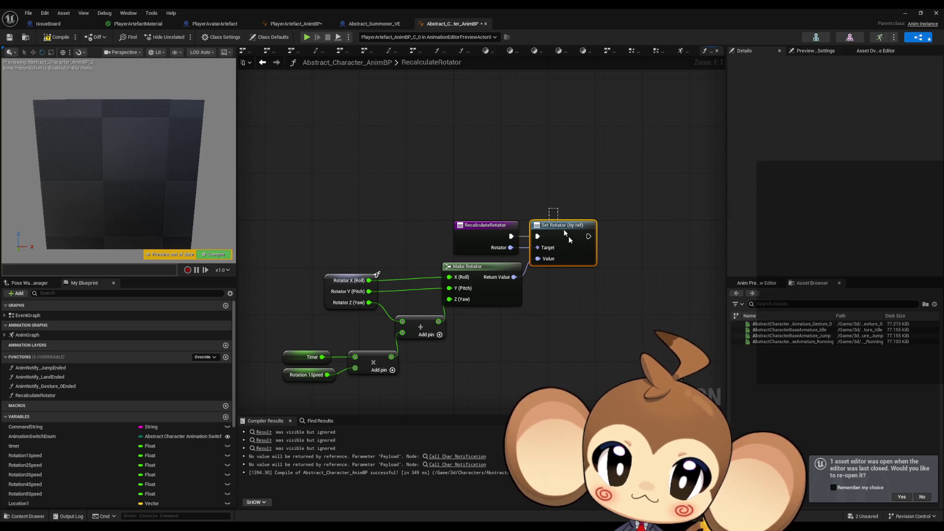
key(Delete)
click(504, 240)
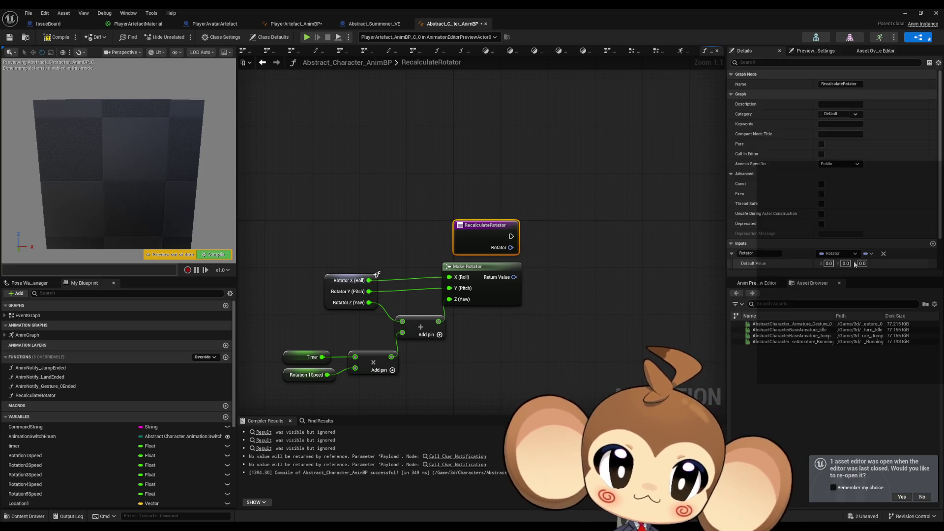
scroll(851, 242, down, 3)
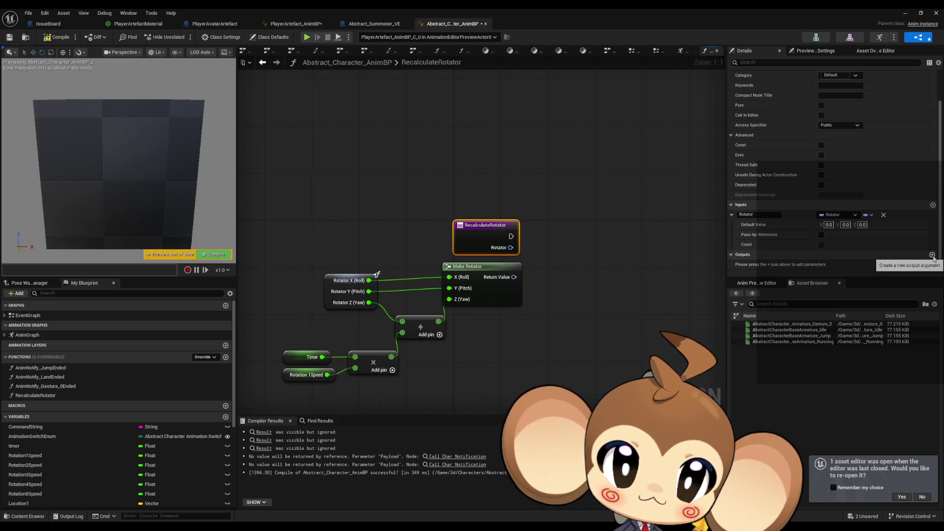
click(932, 254)
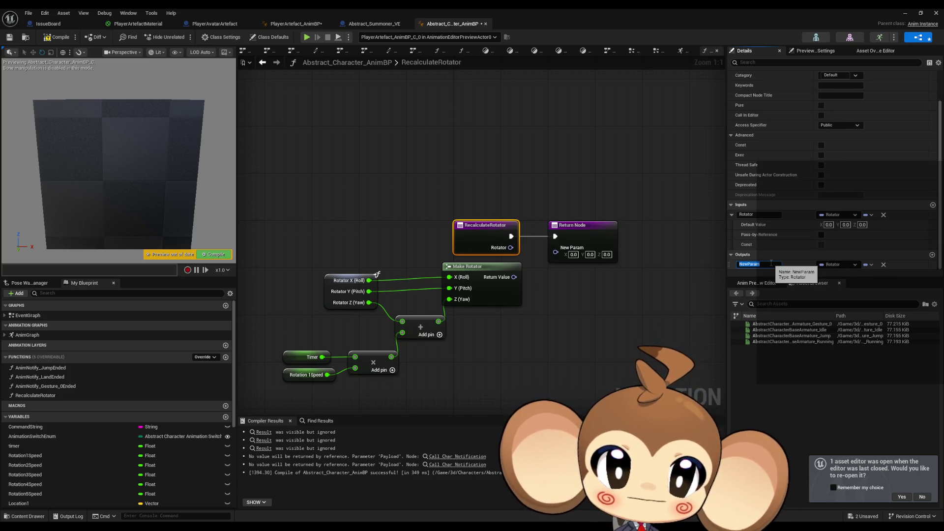
text(Output)
key(Return)
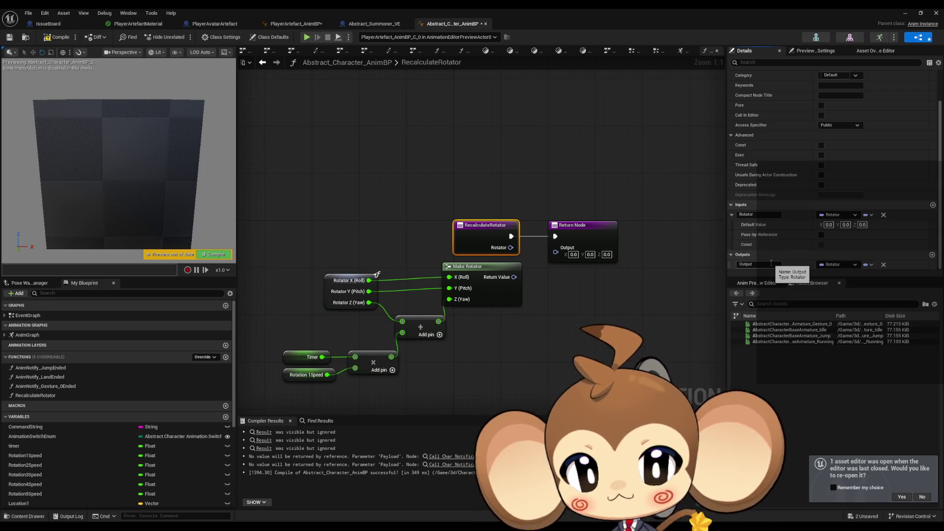
Wire Make Rotator's Return Value into Output and disconnect the Roll and Pitch links.
drag(514, 277, 555, 248)
click(570, 309)
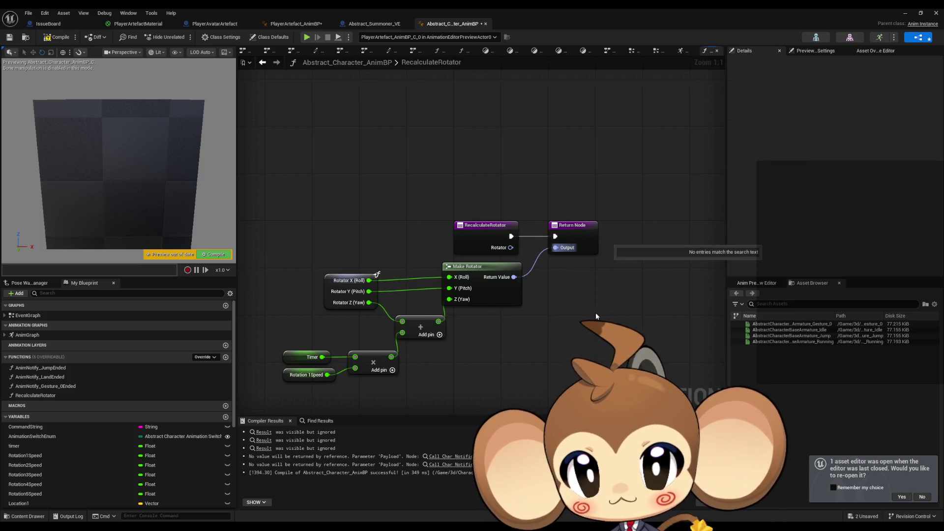
alt+click(369, 281)
alt+click(369, 291)
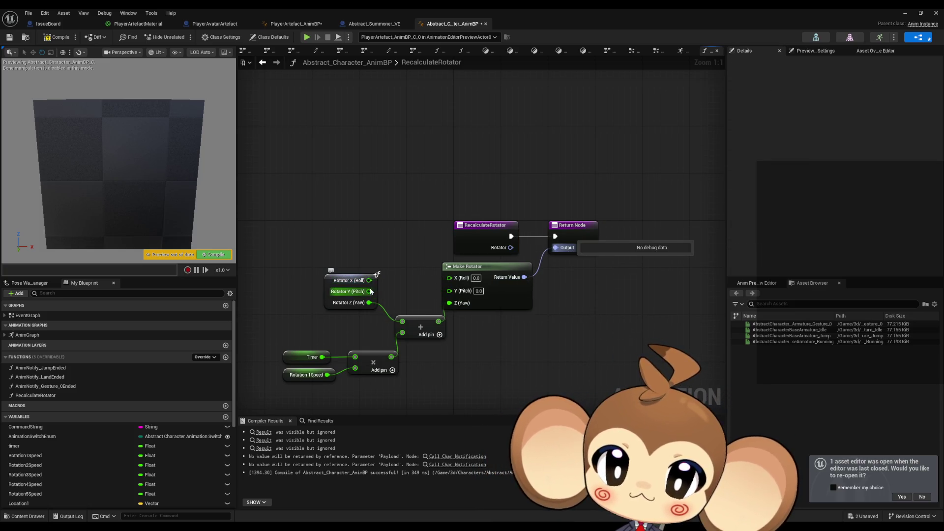
Replace the split Rotator with a split Get Rotator node feeding Roll and Pitch into Make Rotator.
right_click(368, 302)
click(396, 340)
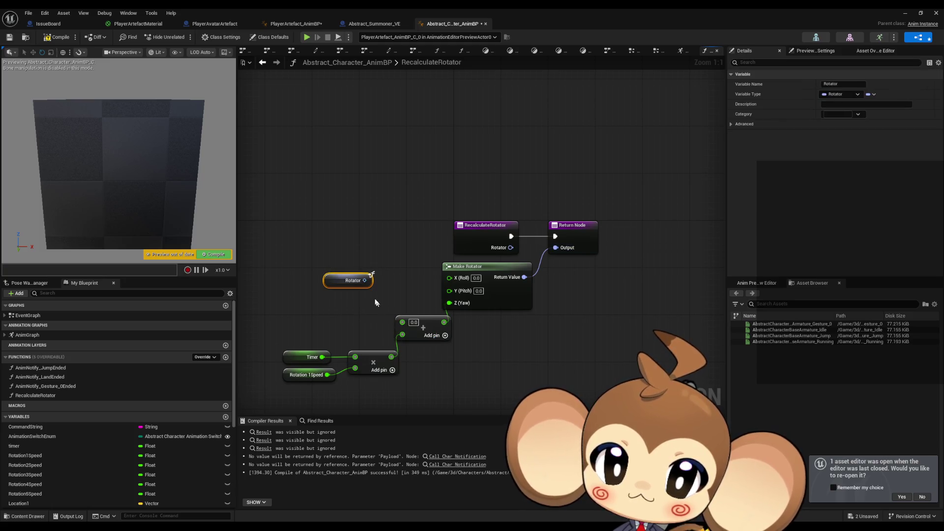
drag(333, 257, 370, 292)
key(Delete)
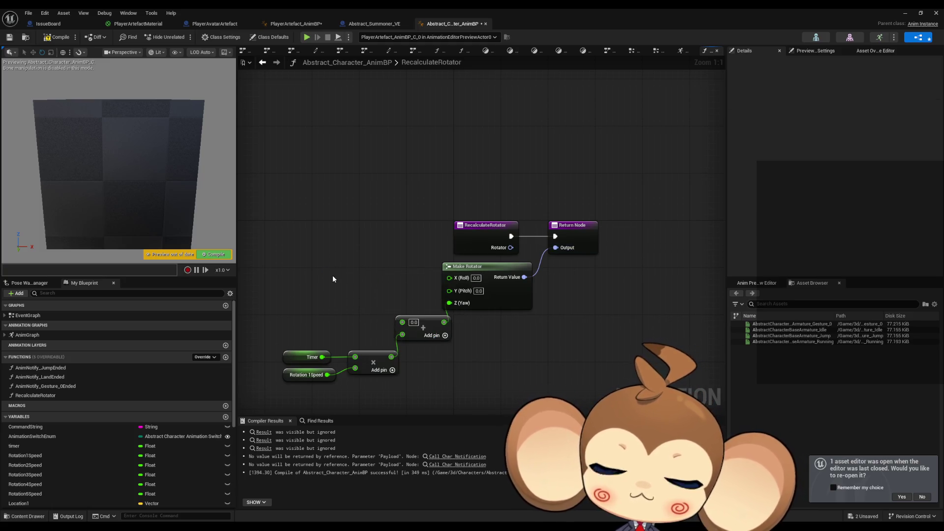
right_click(334, 276)
text(get rot)
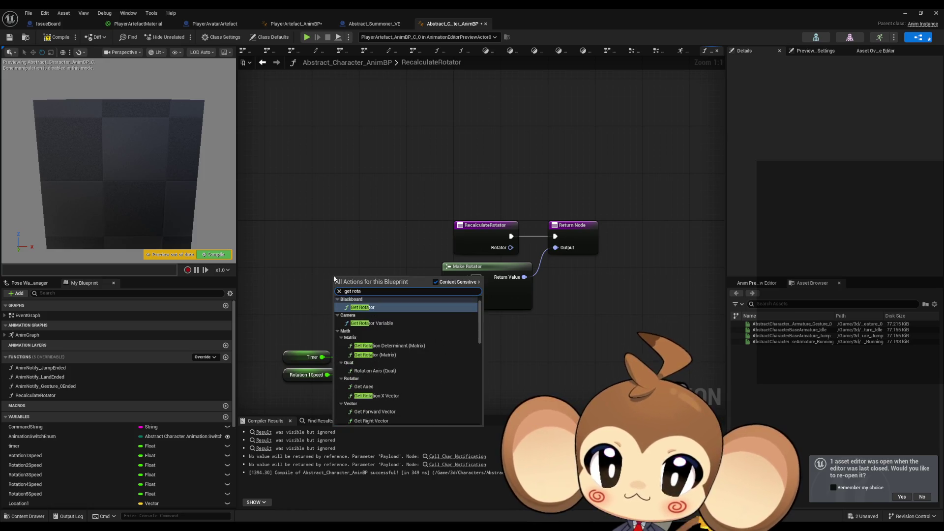
text(a)
scroll(414, 372, down, 10)
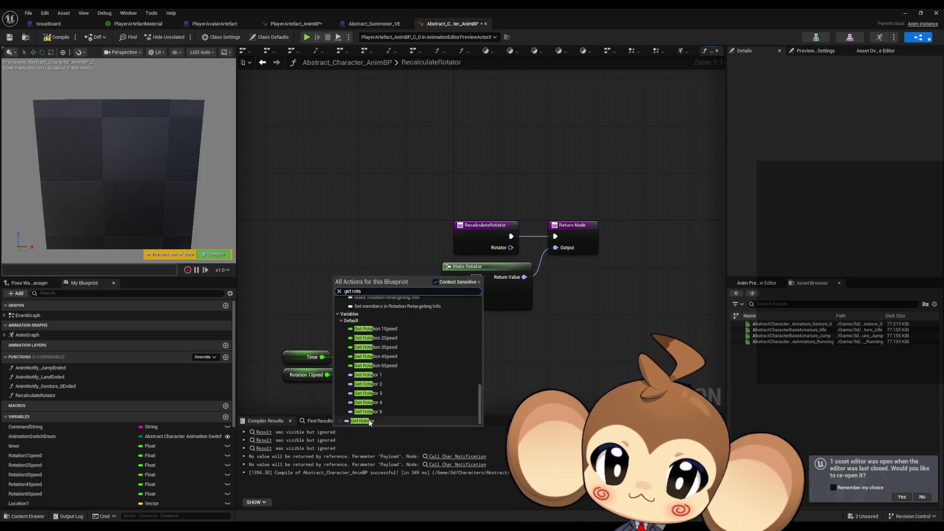
click(364, 421)
right_click(370, 283)
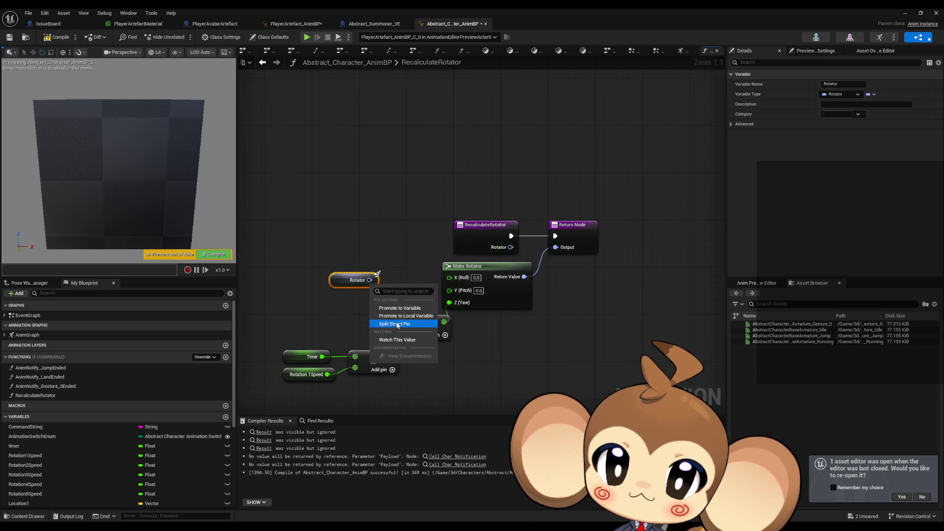
click(391, 323)
mouse_move(375, 291)
mouse_down()
mouse_move(449, 290)
mouse_move(449, 277)
mouse_up()
Compile the blueprint and mark RecalculateRotator as a Pure function.
click(56, 40)
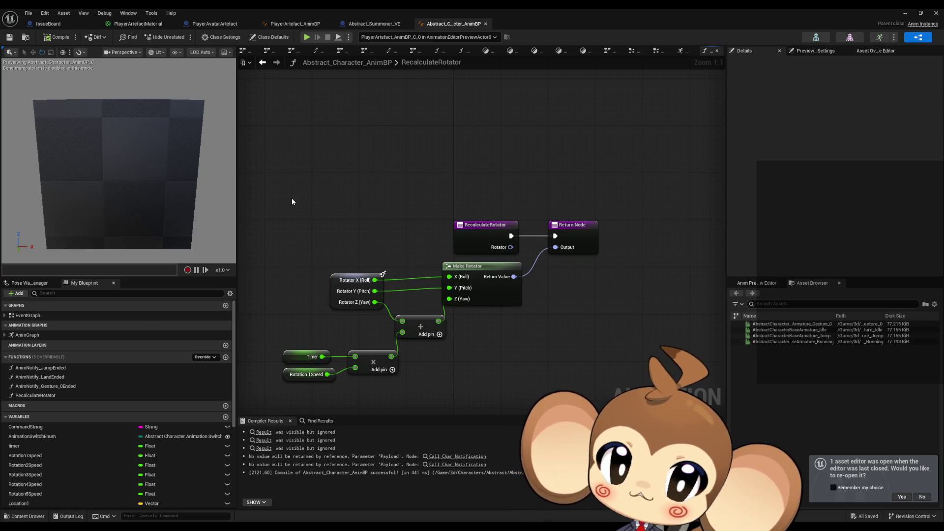
double_click(34, 335)
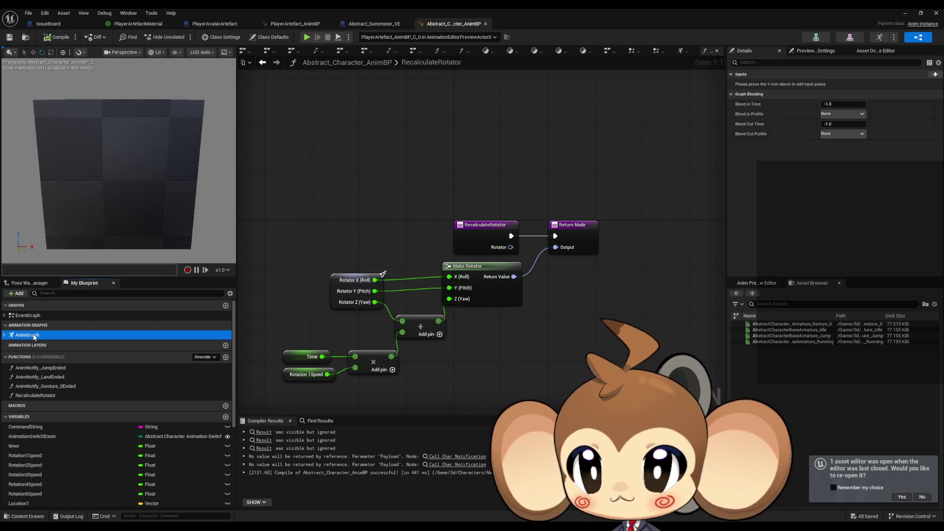
click(35, 396)
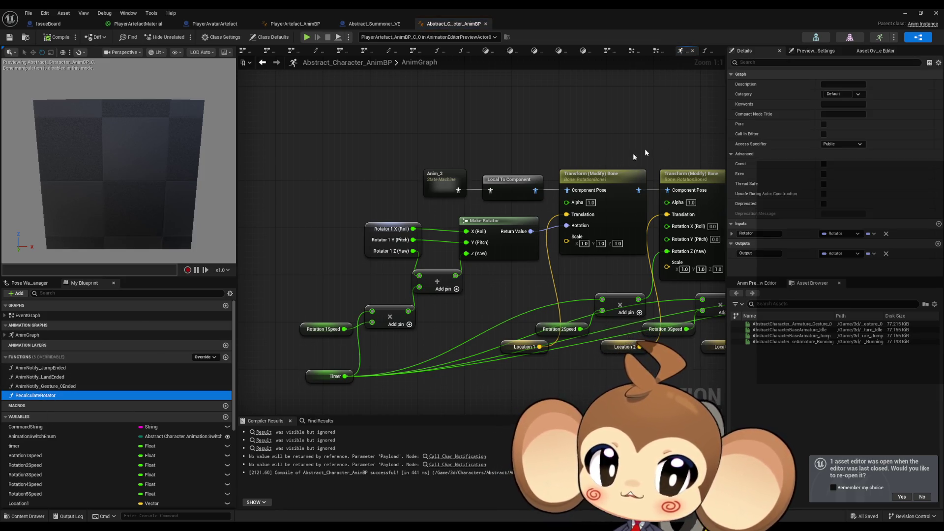
click(824, 124)
Place a Recalculate Rotator call in the AnimGraph near Make Rotator and reopen the function.
drag(148, 395, 175, 352)
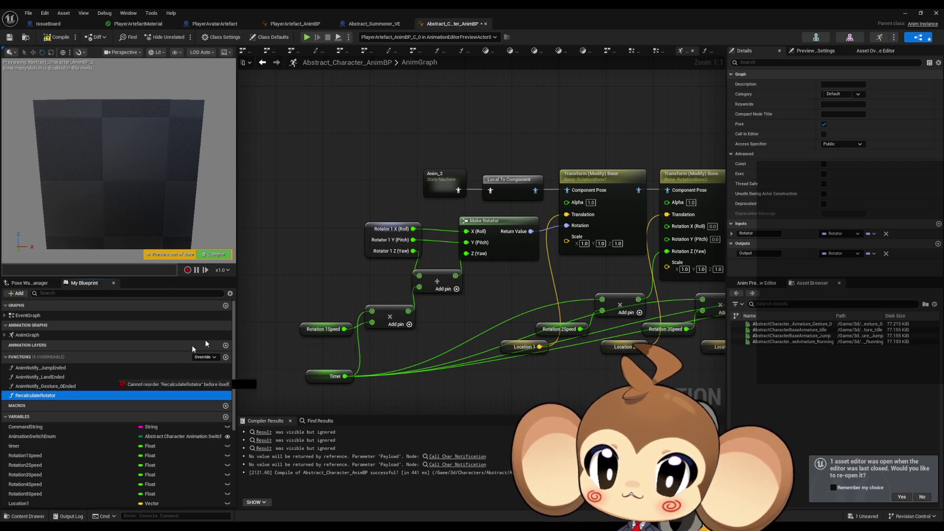
drag(297, 196, 318, 177)
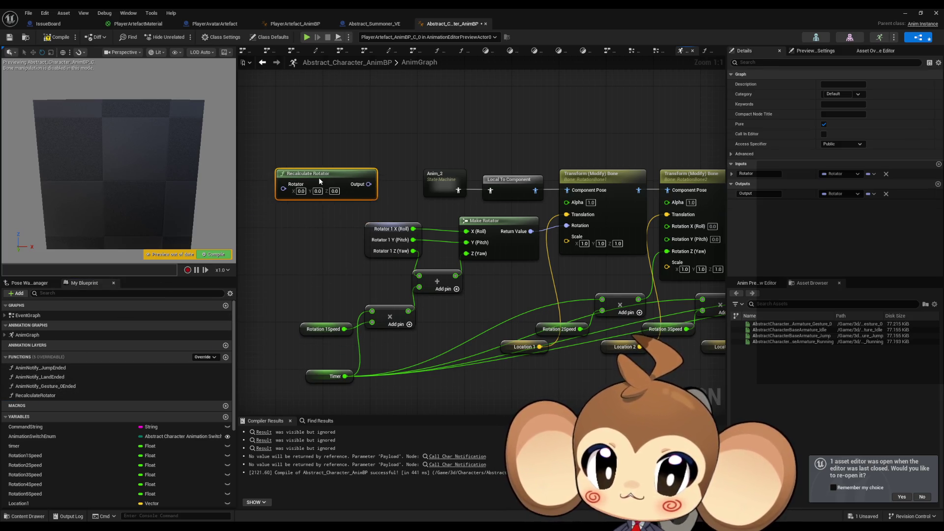
click(321, 329)
drag(415, 364, 509, 360)
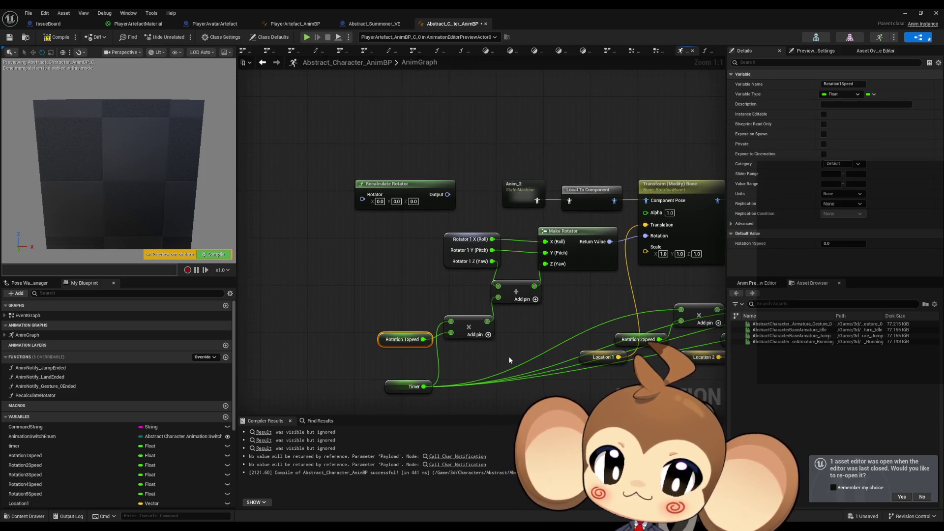
drag(417, 183, 369, 210)
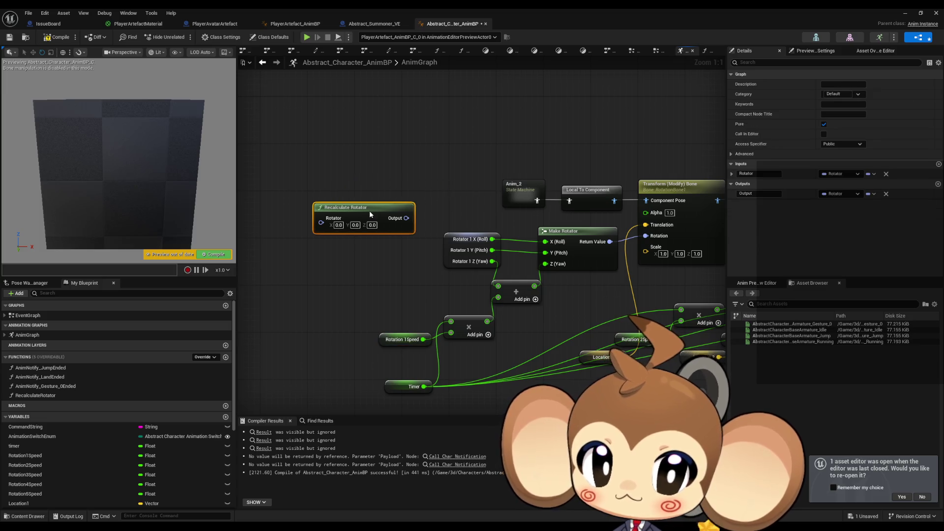
double_click(370, 211)
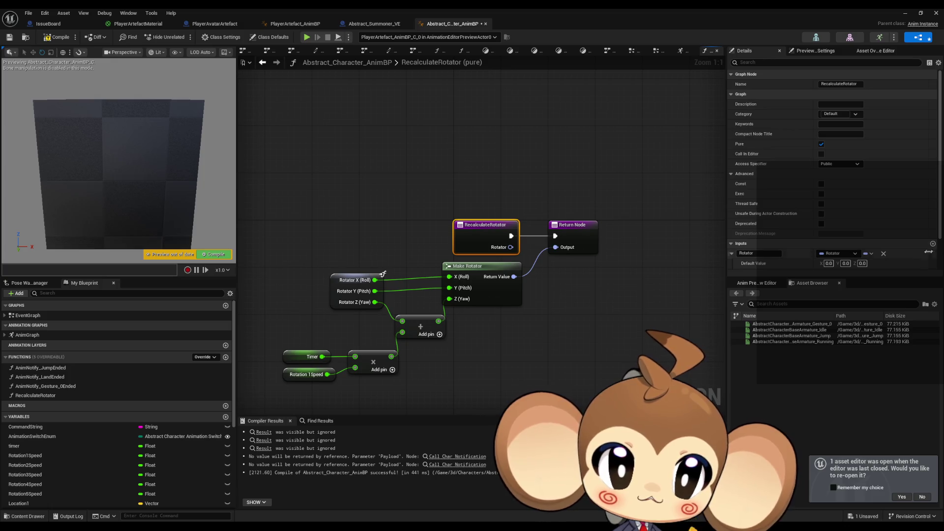
Add a Float input named ZRotationSpeed to RecalculateRotator.
scroll(783, 250, down, 1)
click(730, 219)
click(933, 236)
text(ZRotationSp)
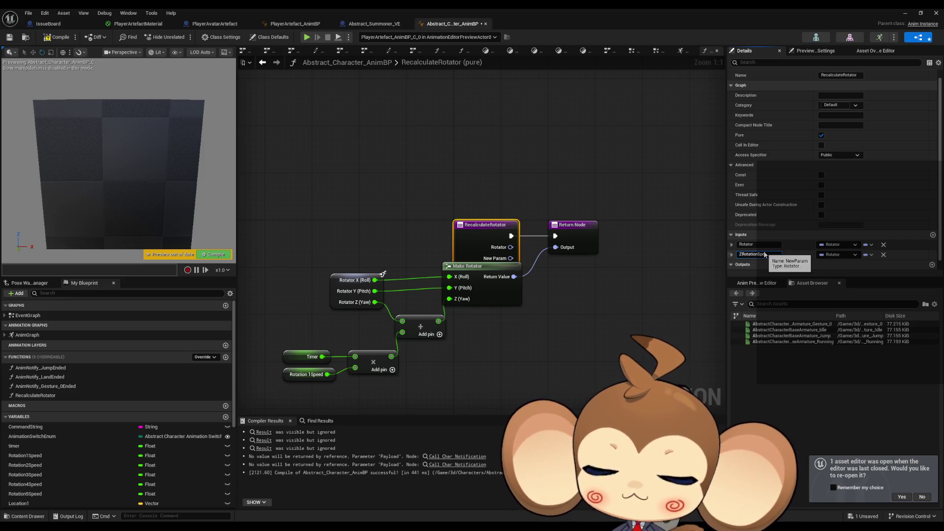
key(Return)
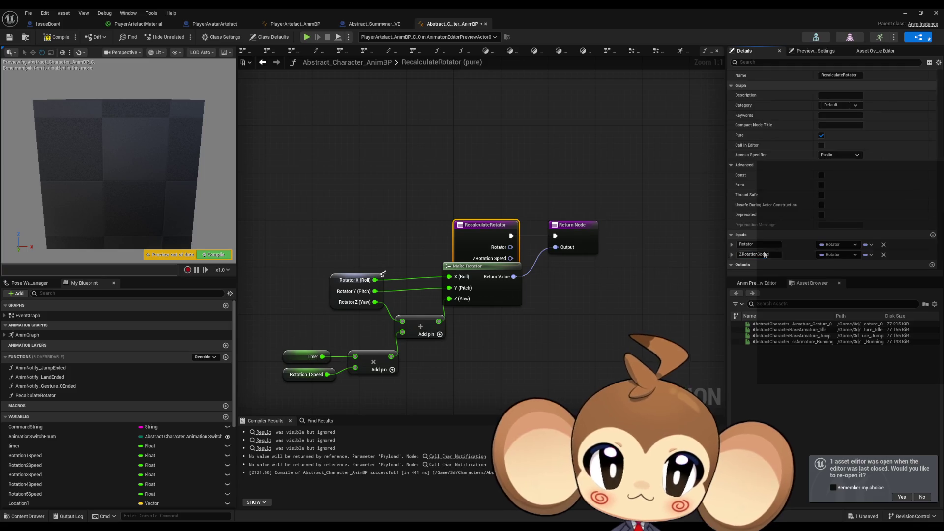
click(841, 255)
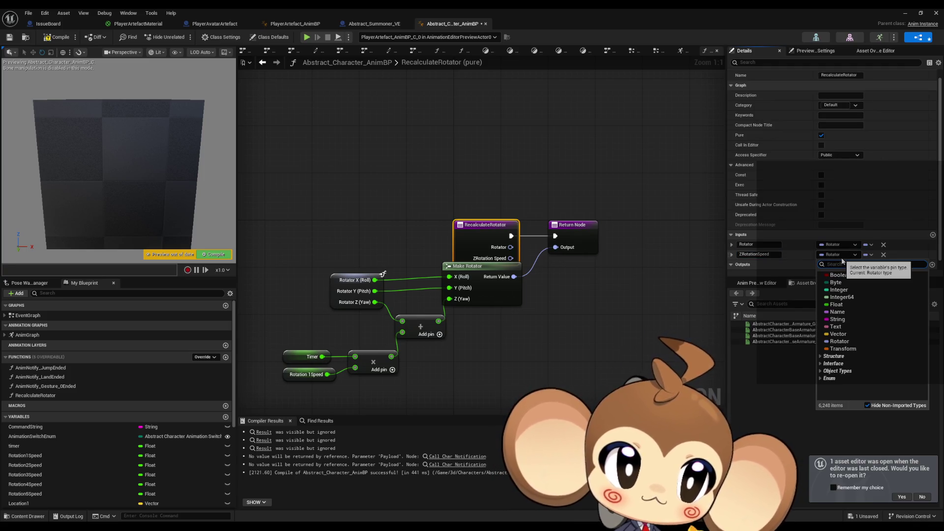
click(855, 305)
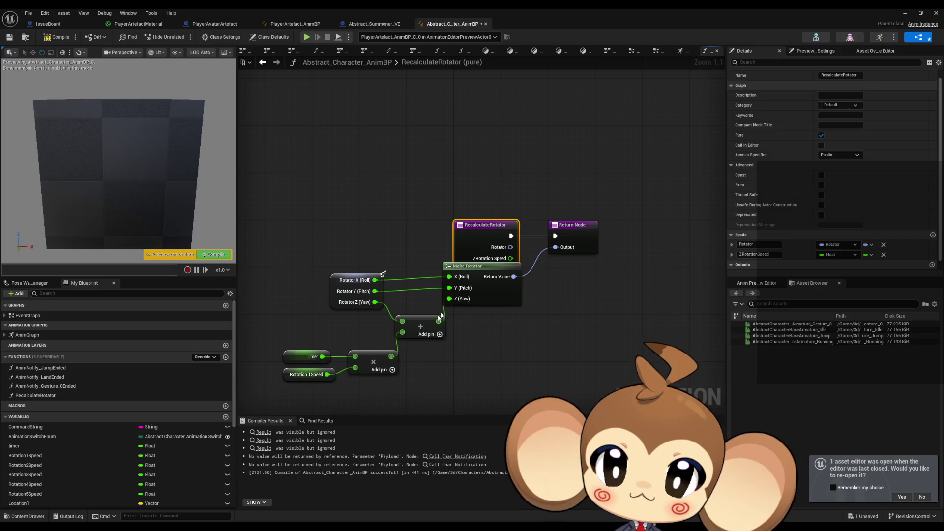
Wire a ZRotation Speed getter into the Timer multiply in place of the deleted Rotation 1Speed.
click(500, 370)
right_click(500, 371)
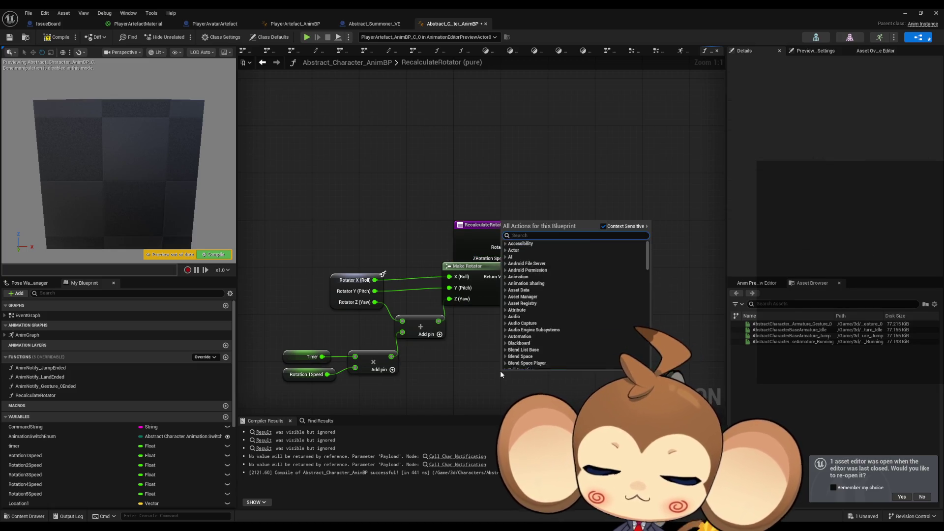
text(zrot sp)
key(Return)
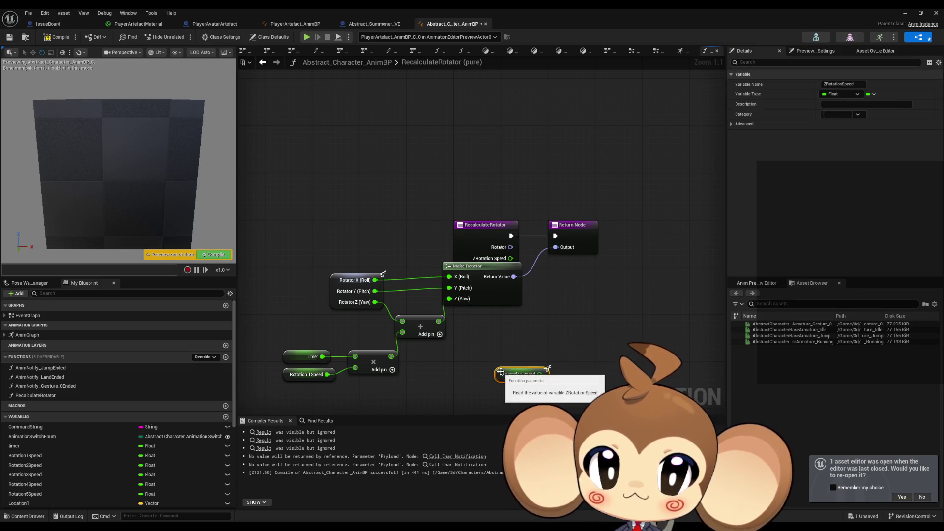
mouse_move(539, 374)
mouse_down()
mouse_move(443, 407)
mouse_move(355, 344)
mouse_up()
click(309, 351)
key(Delete)
drag(508, 353, 289, 353)
click(445, 367)
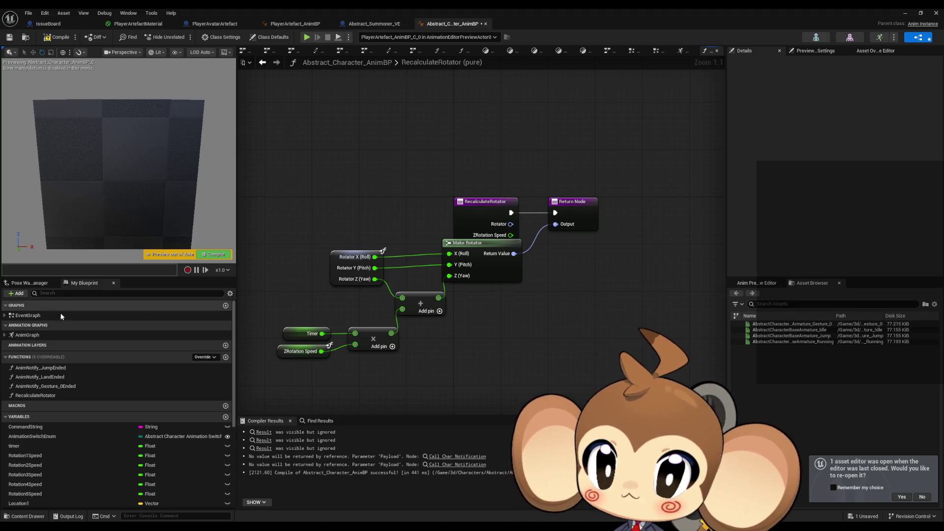
click(36, 336)
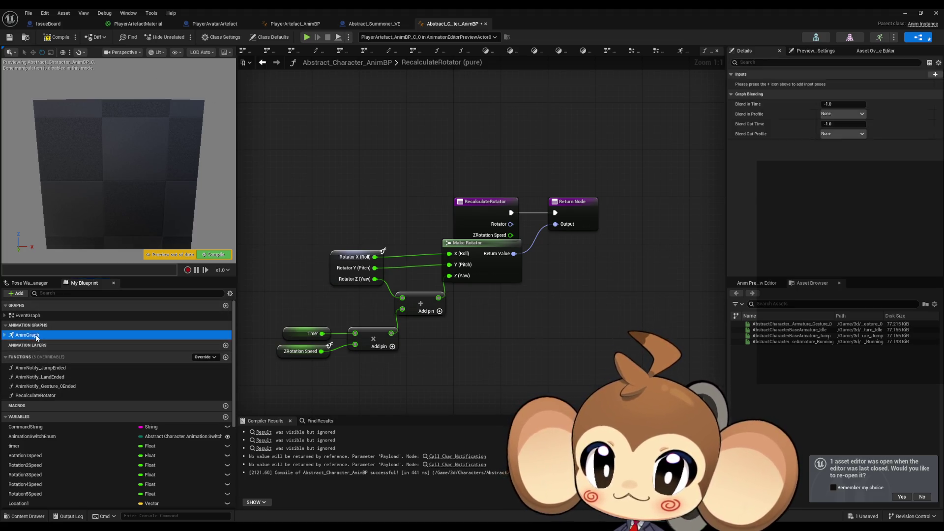
Open the AnimGraph, drop in one Recalculate Rotator call, and delete the extra copy.
double_click(37, 336)
drag(35, 395, 316, 260)
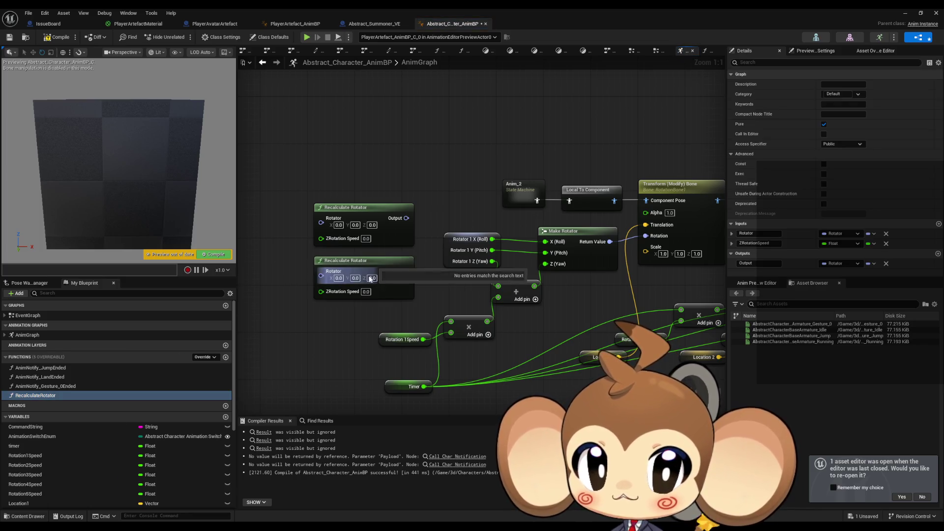
drag(311, 163, 373, 231)
key(Delete)
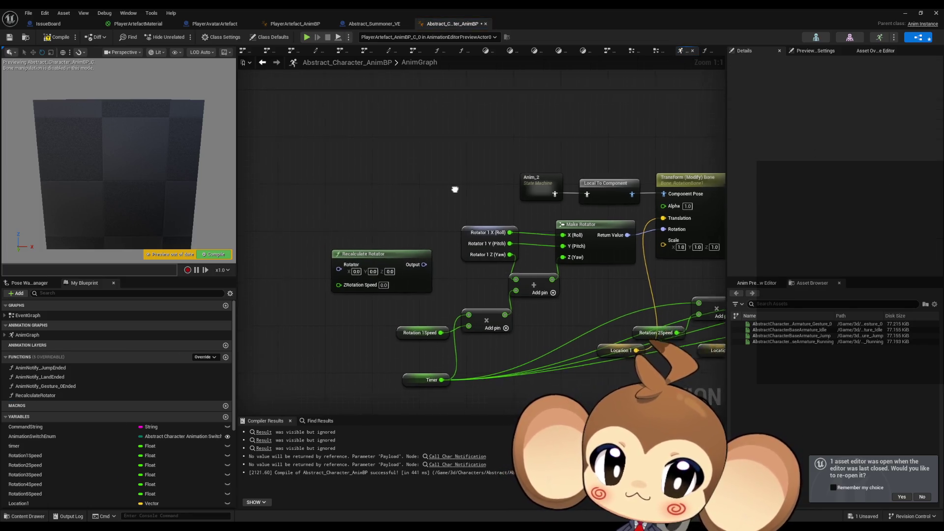
Place a Rotator 1 getter in the AnimGraph beside the Recalculate Rotator call.
drag(452, 190, 490, 176)
scroll(54, 473, down, 3)
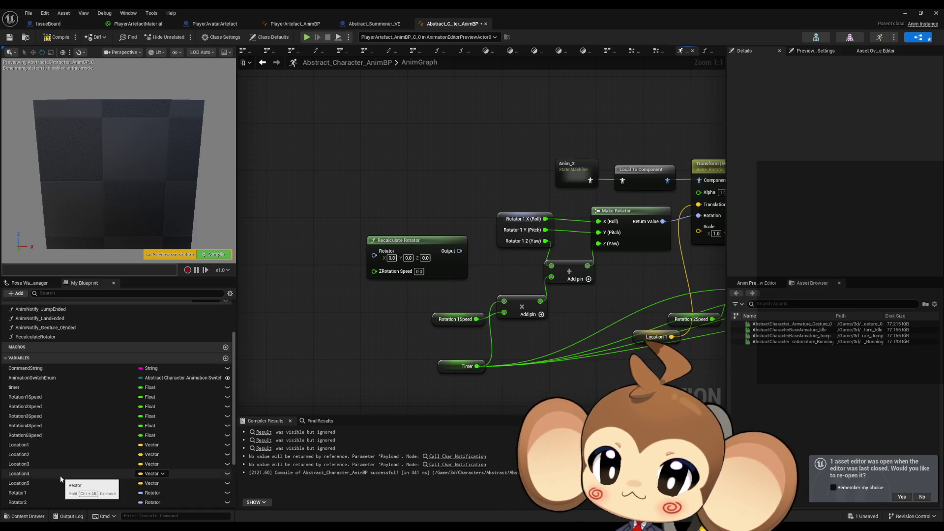
scroll(61, 479, down, 1)
click(84, 469)
mouse_move(94, 461)
mouse_down()
mouse_move(300, 267)
mouse_move(291, 253)
mouse_up()
click(456, 319)
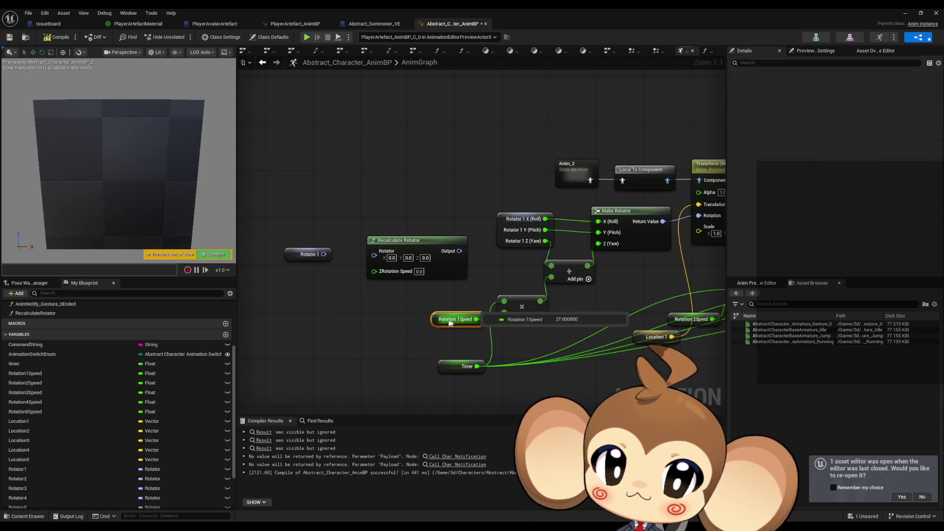
Add a Rotation 1Speed getter and wire it and Rotator 1 into Recalculate Rotator's inputs.
key(ctrl+c)
key(ctrl+v)
drag(342, 281, 375, 272)
drag(323, 254, 375, 251)
click(316, 252)
mouse_move(305, 282)
mouse_down()
mouse_move(323, 270)
mouse_move(344, 276)
mouse_move(614, 232)
mouse_up()
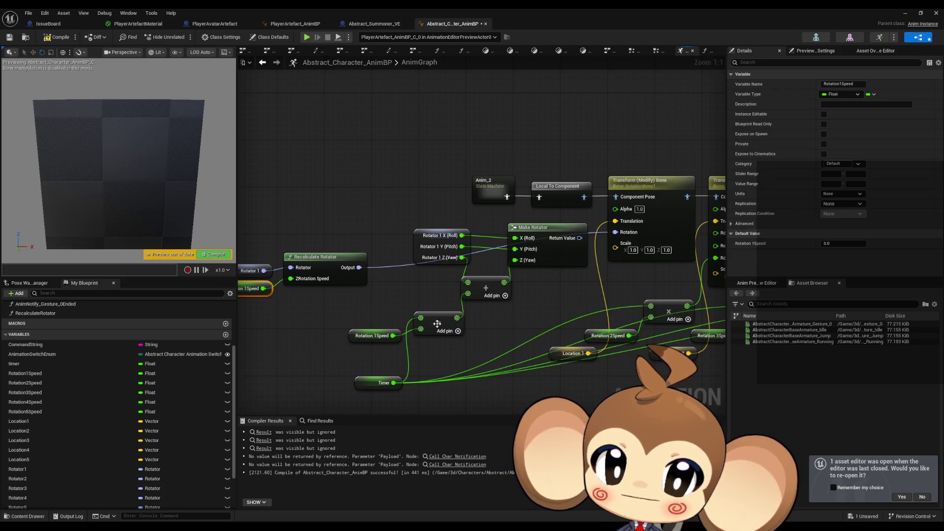
Duplicate the Transform (Modify) Bone node group below the original.
scroll(411, 255, down, 1)
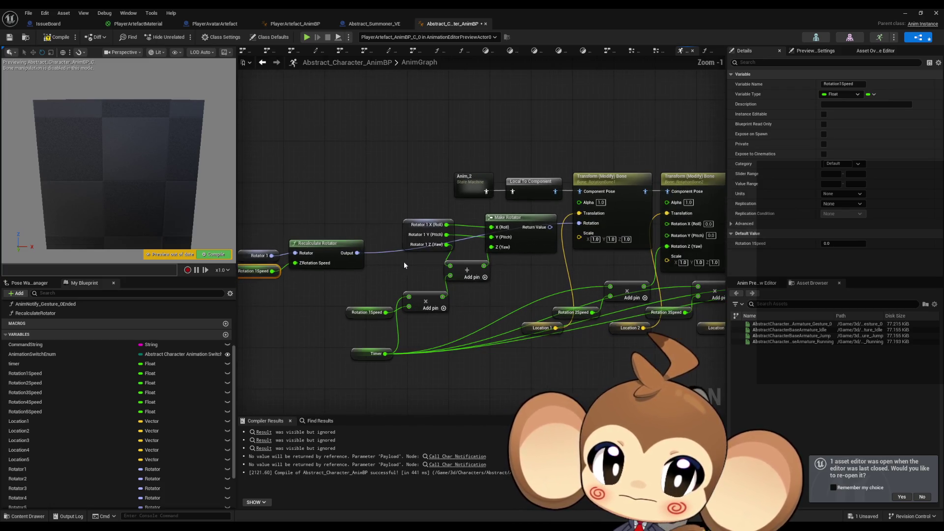
scroll(541, 370, down, 3)
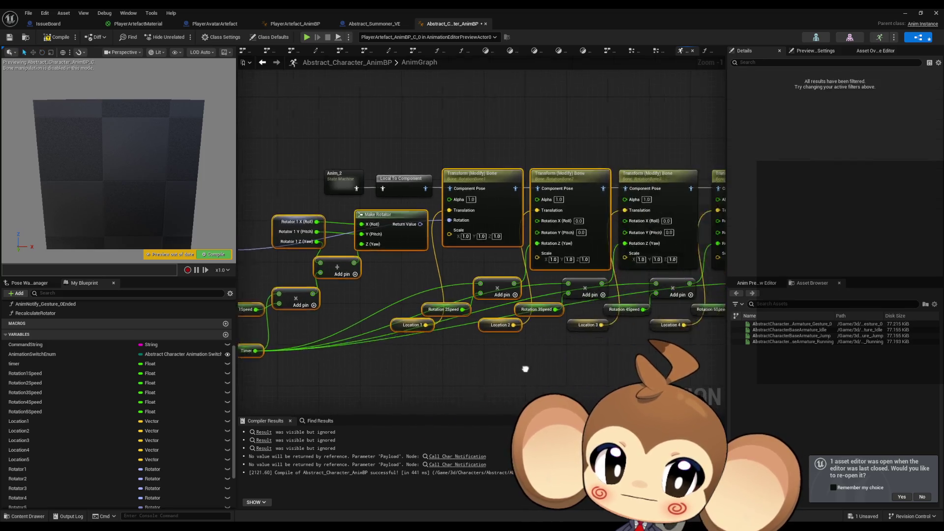
drag(564, 379, 548, 265)
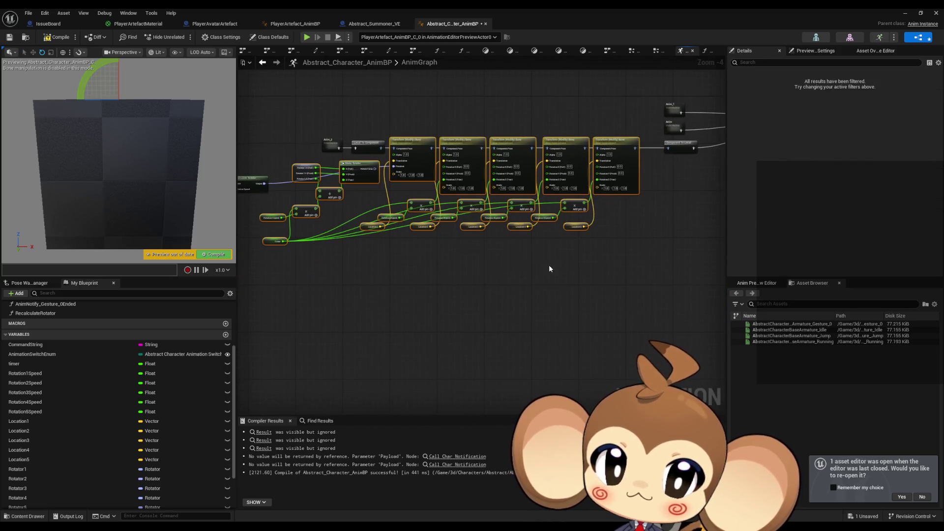
drag(455, 156, 464, 334)
key(ctrl+v)
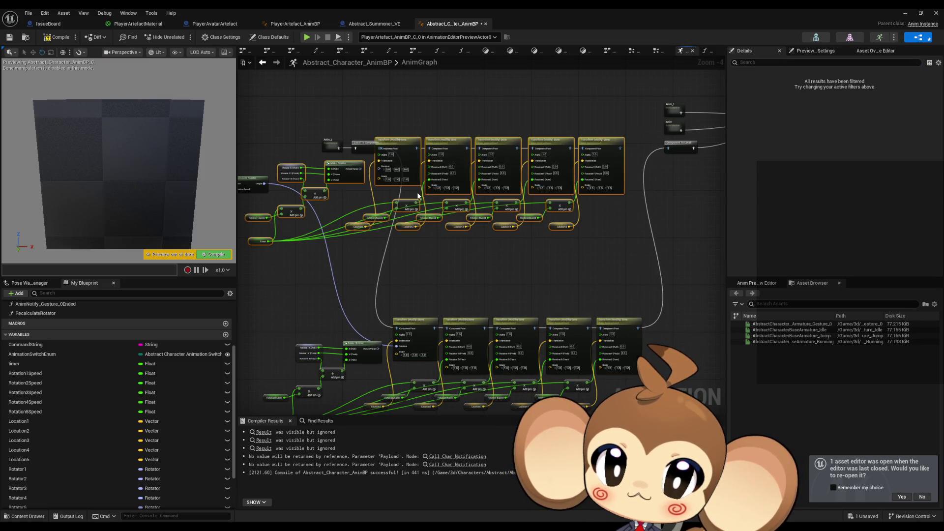
mouse_move(482, 143)
mouse_down()
mouse_move(487, 170)
mouse_move(468, 151)
mouse_up()
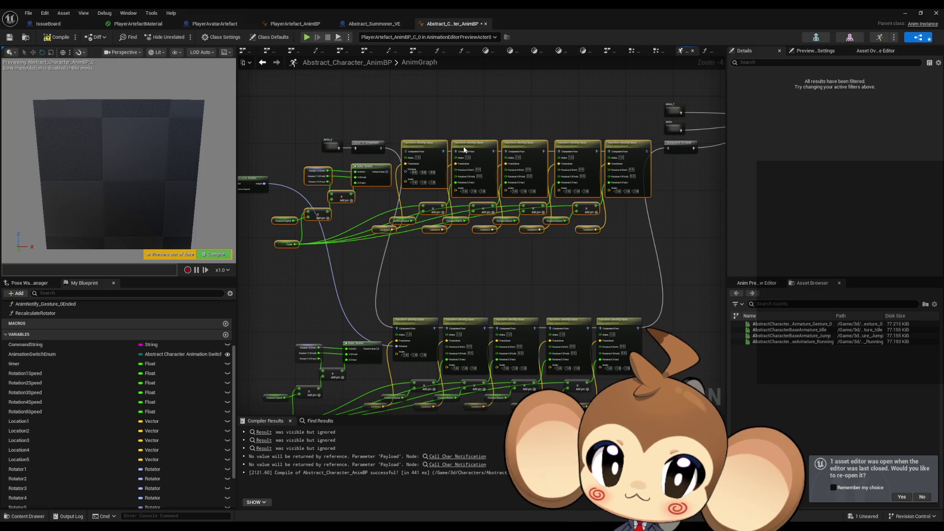
Rewire the chain: Local To Component into the first bone, last bone into Component To Local.
scroll(356, 139, up, 3)
scroll(422, 230, down, 1)
drag(421, 230, 443, 107)
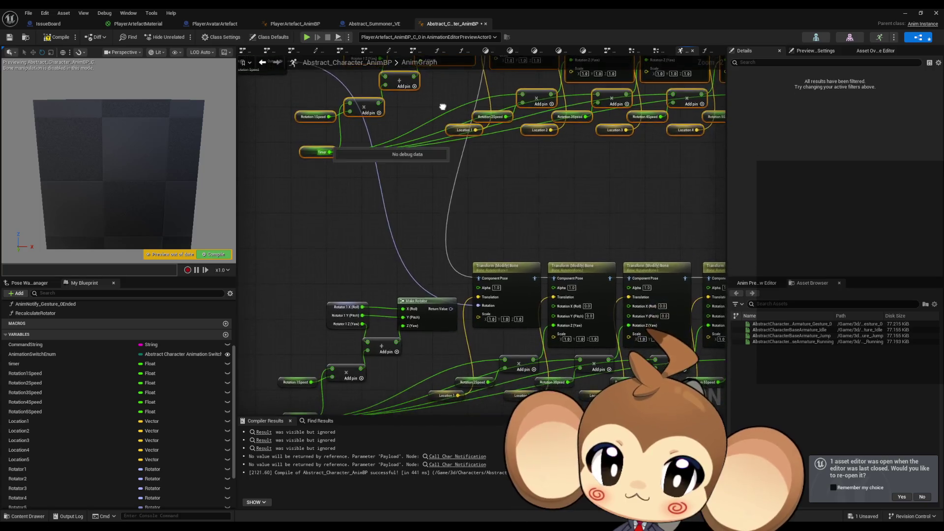
scroll(472, 197, up, 1)
scroll(495, 227, down, 1)
alt+click(483, 306)
mouse_move(484, 306)
mouse_down()
mouse_move(487, 176)
mouse_move(508, 230)
mouse_up()
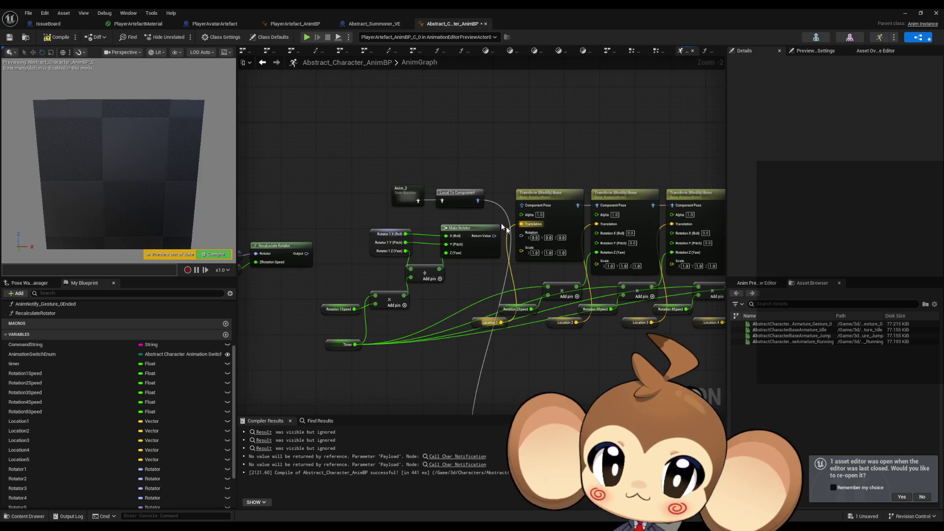
mouse_move(477, 201)
mouse_down()
mouse_move(522, 205)
mouse_move(235, 203)
mouse_move(236, 212)
mouse_up()
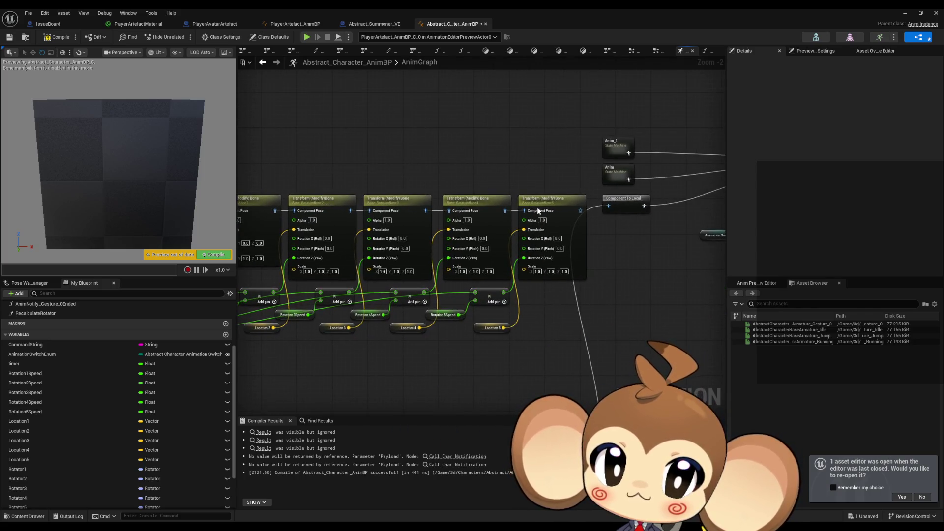
drag(580, 211, 608, 207)
Select the old split rotator node near the Recalculate Rotator call.
mouse_move(286, 182)
mouse_down()
mouse_move(335, 169)
mouse_move(351, 151)
mouse_move(547, 316)
mouse_move(491, 310)
mouse_up()
drag(236, 266, 335, 276)
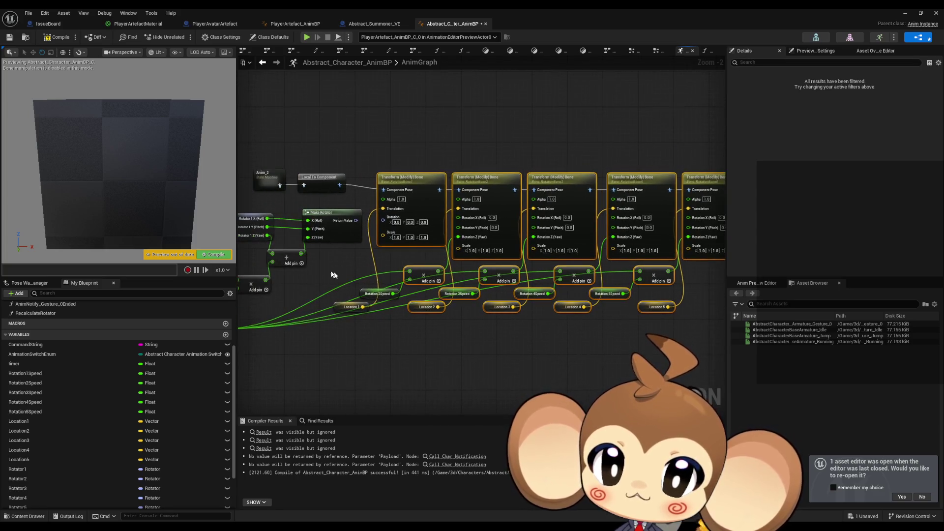
click(369, 154)
drag(369, 154, 465, 173)
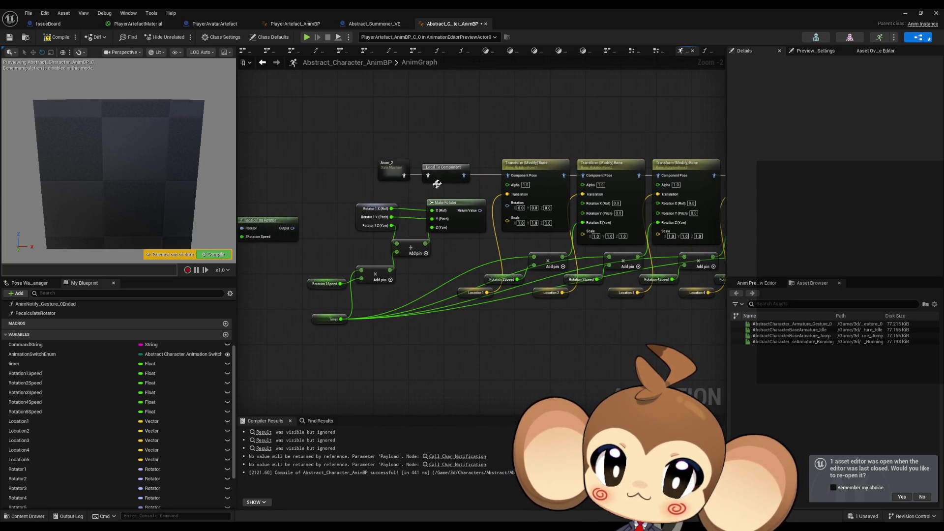
drag(315, 214, 387, 208)
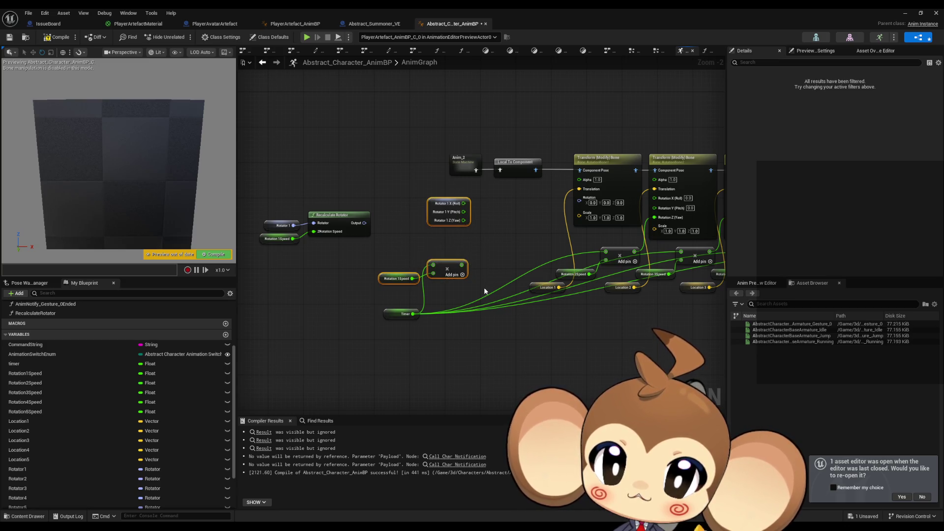
click(441, 220)
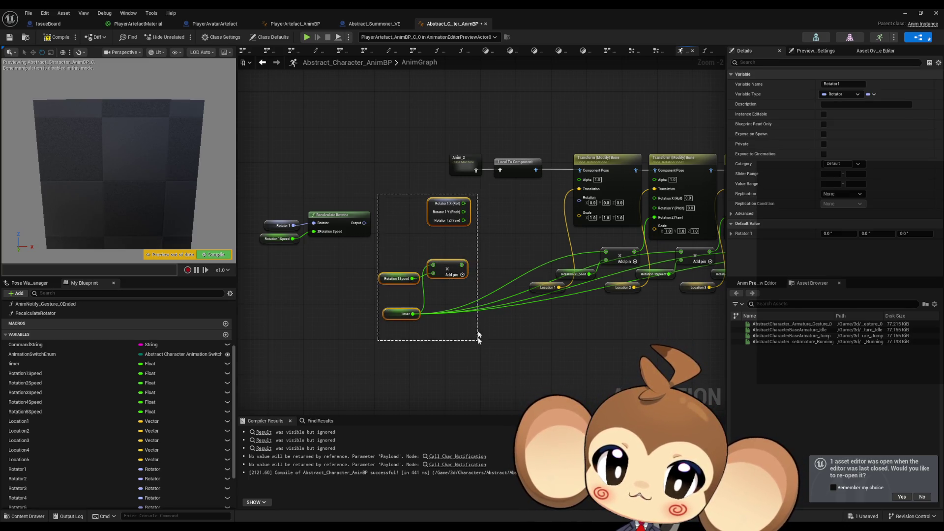
Delete the old rotation math nodes and feed Recalculate Rotator's output into the first bone's Rotation.
drag(468, 284, 476, 337)
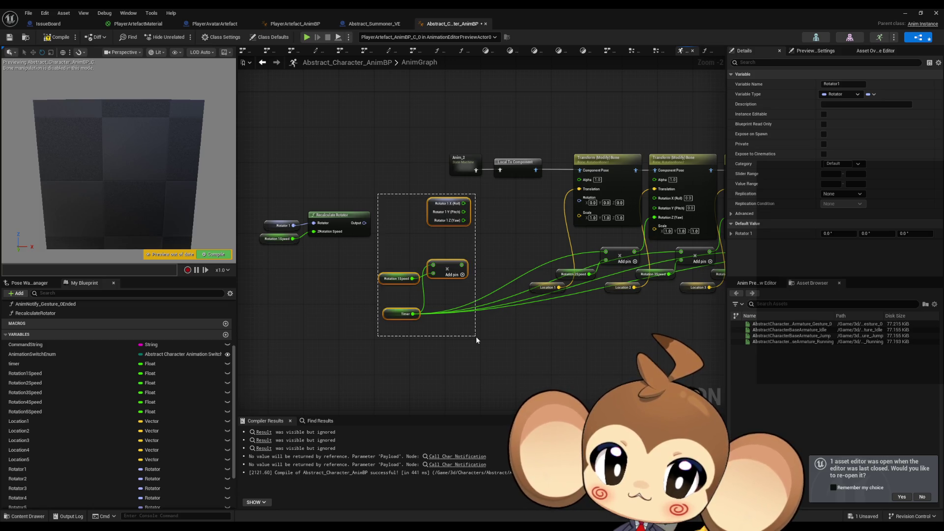
key(Delete)
mouse_move(274, 198)
mouse_down()
mouse_move(379, 246)
mouse_move(456, 215)
mouse_move(580, 200)
mouse_up()
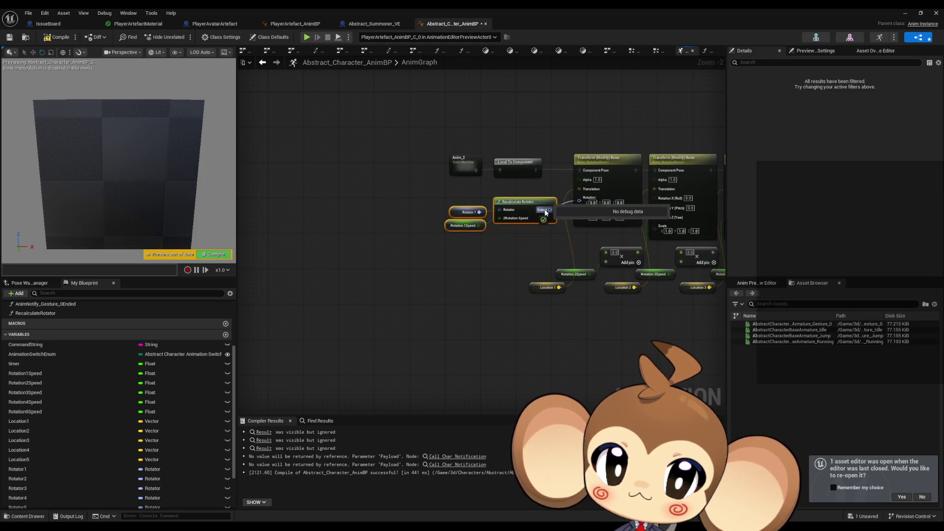
drag(542, 291, 529, 195)
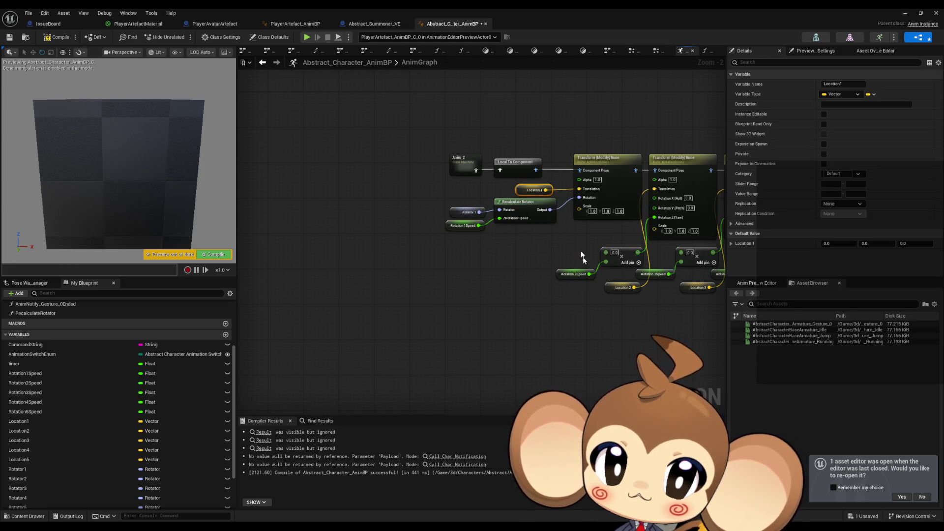
Duplicate the Recalculate Rotator call together with its Rotator 1 getter.
scroll(576, 242, up, 2)
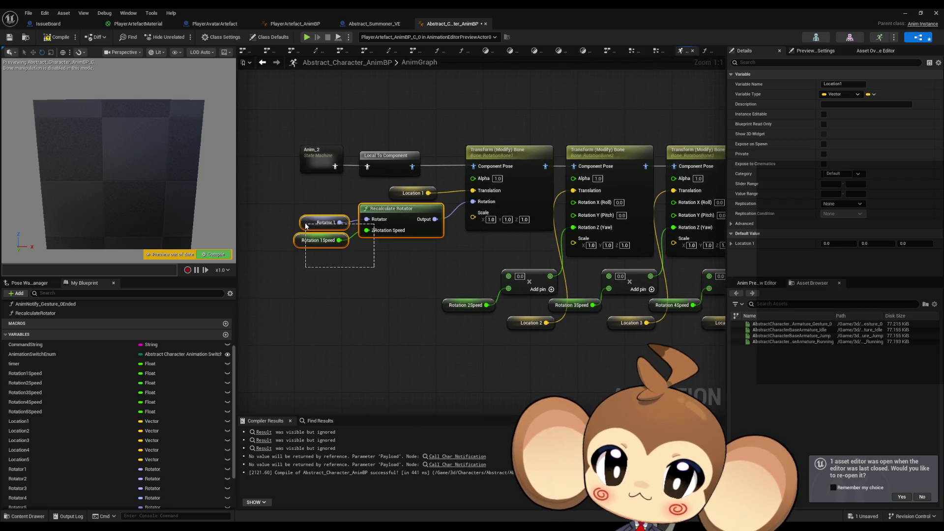
drag(374, 244, 371, 241)
drag(315, 202, 339, 218)
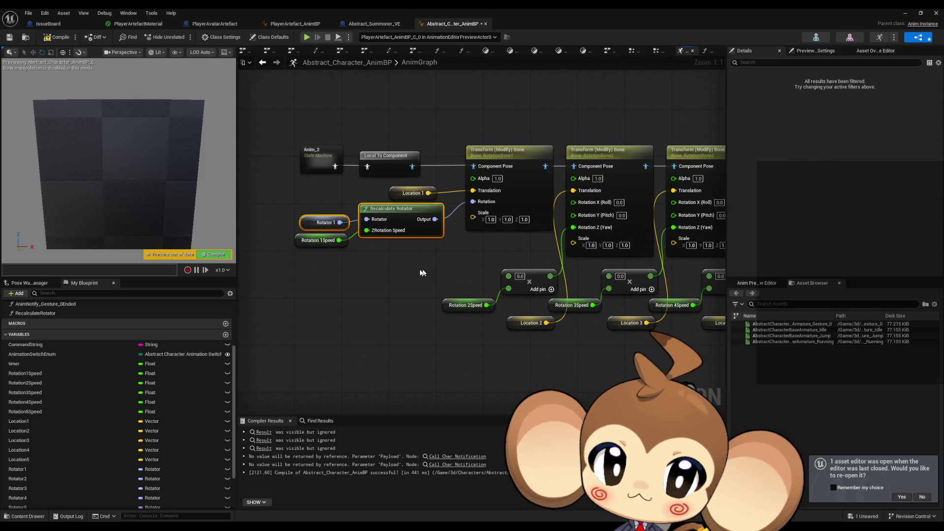
key(ctrl+v)
mouse_move(585, 232)
mouse_down()
mouse_move(411, 228)
mouse_move(623, 239)
mouse_up()
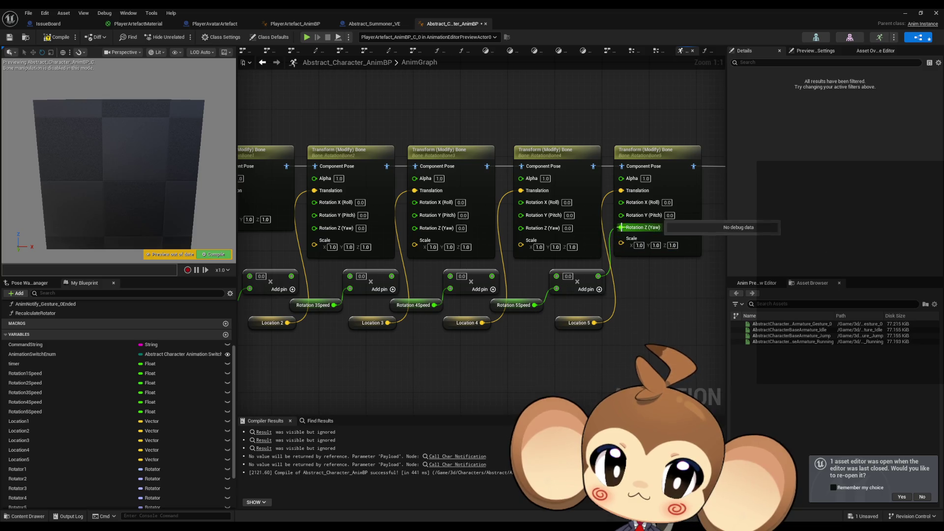
right_click(621, 227)
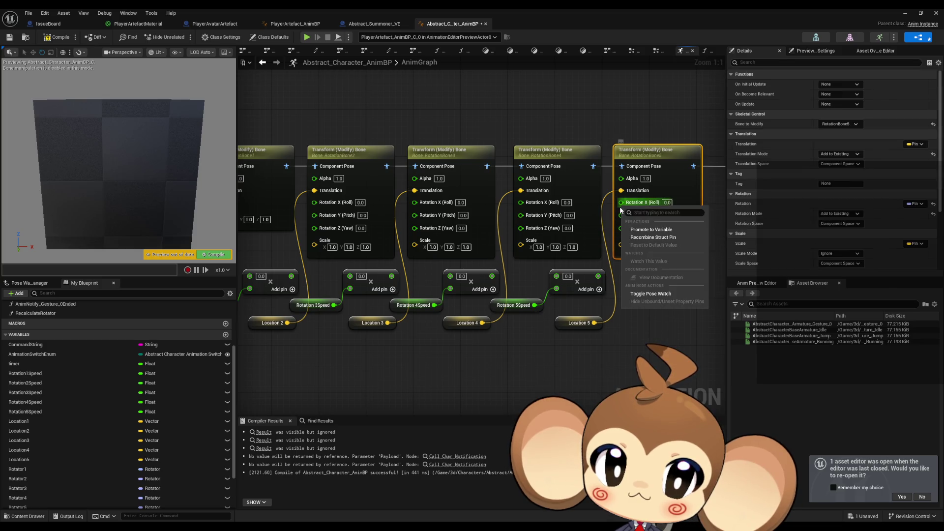
Recombine the split Rotation pins on the fifth, fourth, third and second bones.
click(646, 238)
right_click(521, 202)
click(546, 232)
mouse_move(415, 202)
mouse_down()
mouse_move(435, 205)
mouse_move(415, 202)
mouse_up()
right_click(414, 202)
click(439, 233)
drag(314, 202, 312, 205)
right_click(319, 207)
click(339, 233)
Place the copied Recalculate Rotator beside Rotation 2Speed and drive the second bone's Rotation with it.
mouse_move(283, 242)
mouse_down()
mouse_move(408, 237)
mouse_move(401, 250)
mouse_move(442, 264)
mouse_up()
drag(494, 240, 337, 231)
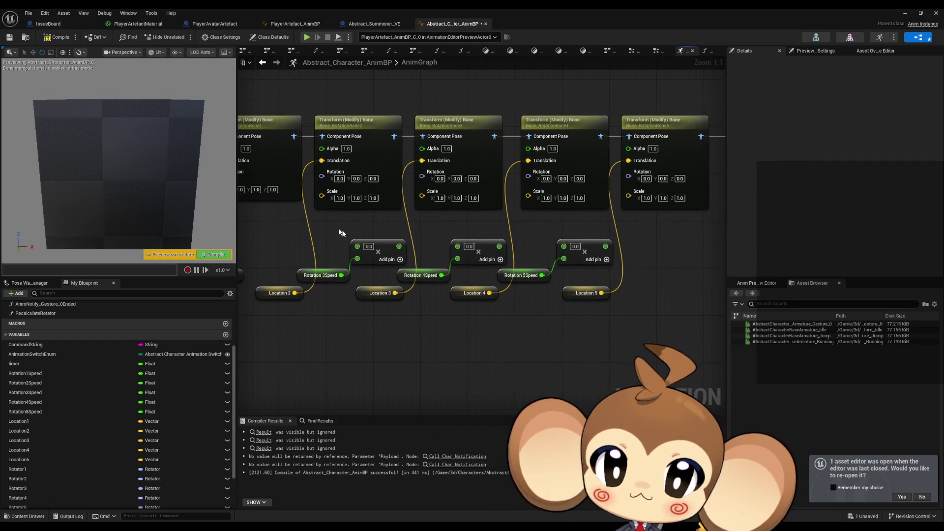
drag(618, 261, 618, 261)
drag(618, 261, 646, 267)
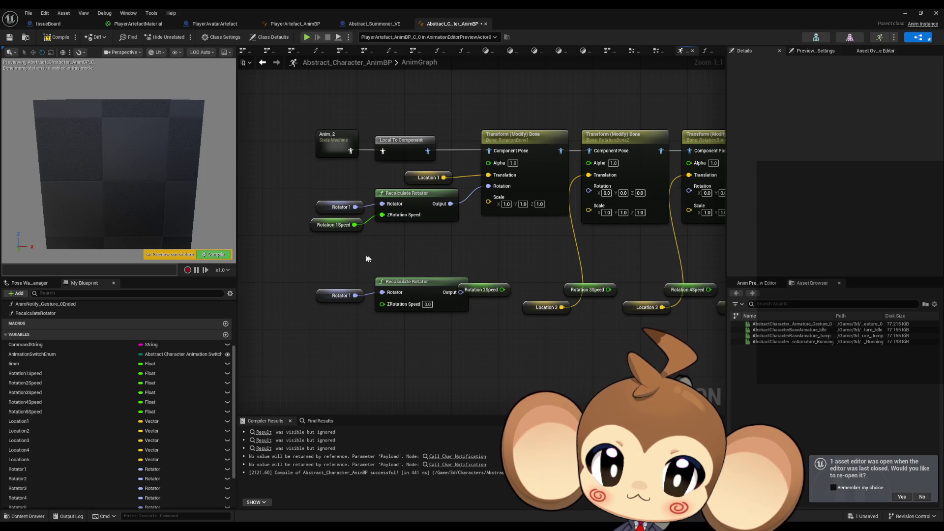
drag(369, 258, 345, 295)
mouse_move(426, 288)
mouse_down()
mouse_move(522, 235)
mouse_move(512, 274)
mouse_up()
mouse_move(407, 297)
mouse_down()
mouse_move(354, 274)
mouse_move(411, 256)
mouse_up()
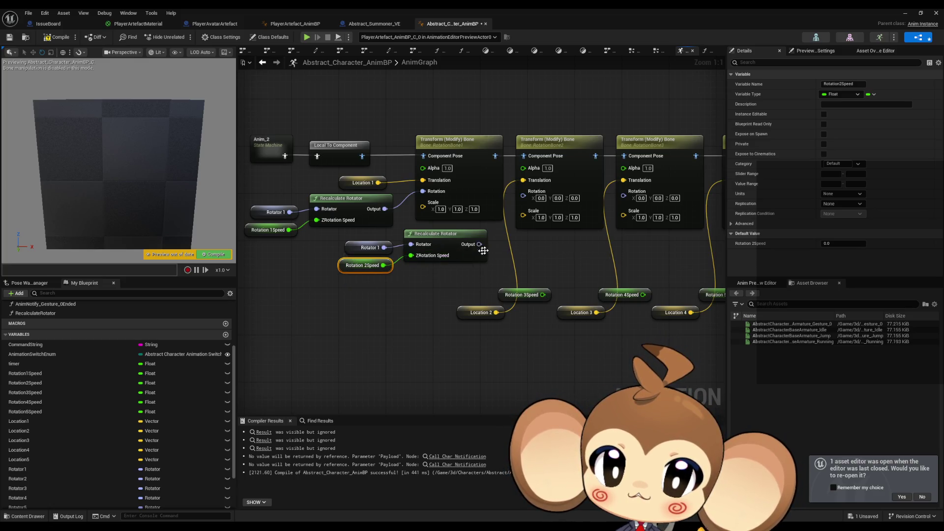
drag(479, 244, 523, 191)
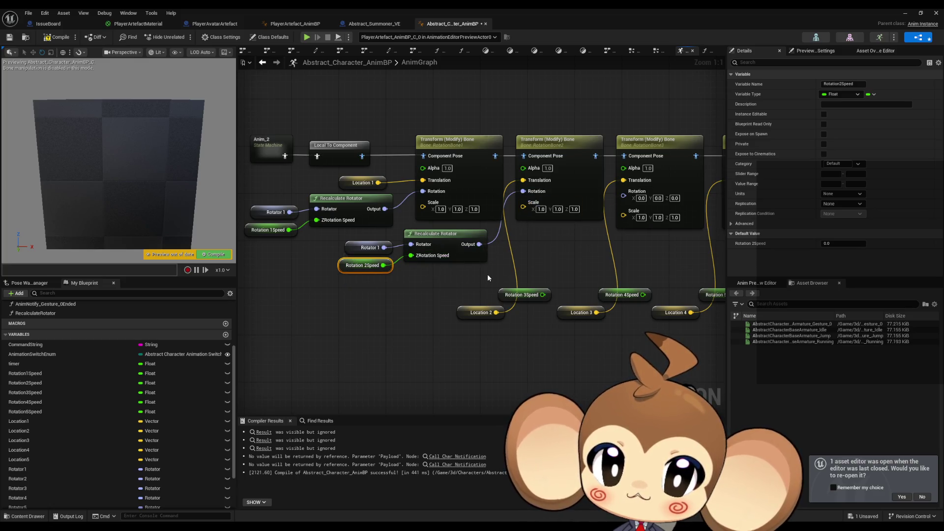
Copy the rotator call below the second one and feed Rotation 3Speed into its speed.
drag(489, 278, 443, 276)
drag(322, 237, 389, 248)
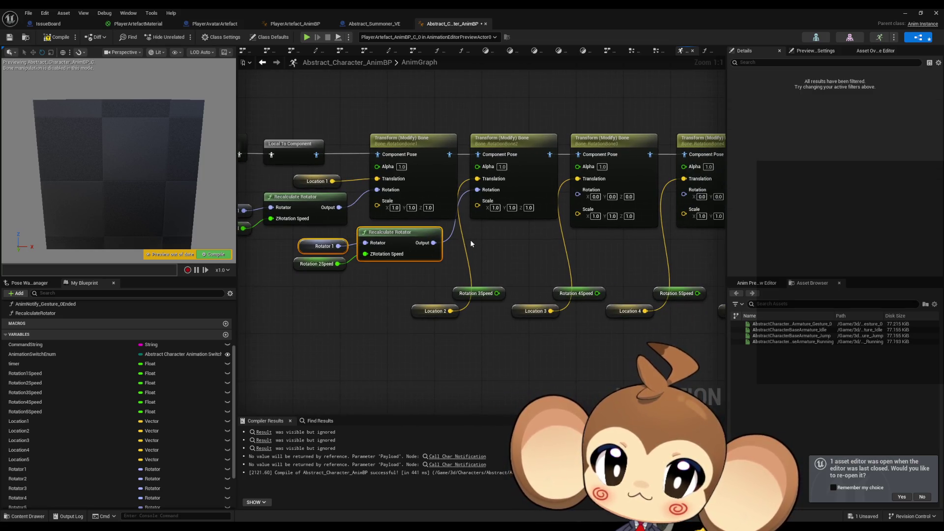
key(ctrl+c)
key(ctrl+v)
drag(539, 240, 499, 258)
drag(497, 294, 466, 278)
drag(453, 293, 441, 294)
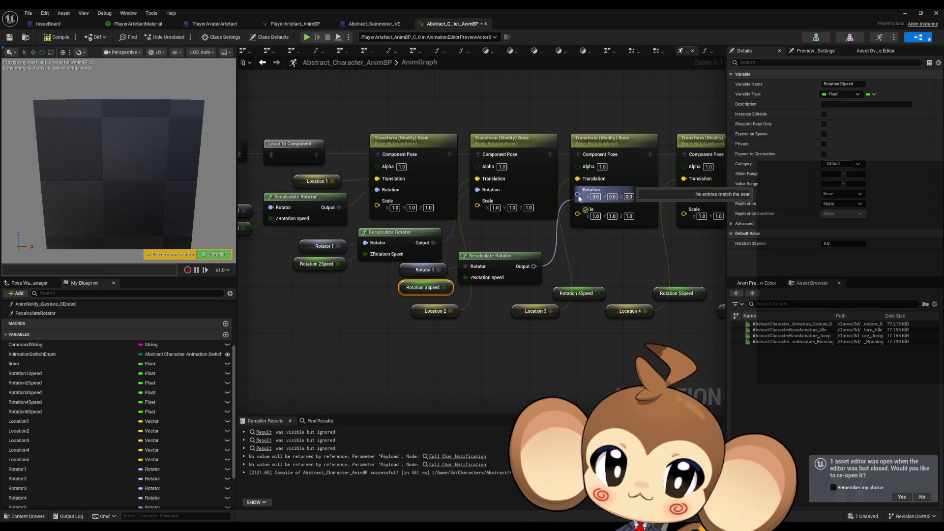
drag(603, 246, 493, 246)
Replace the leftover Rotator 1 getters with Rotator 2 and Rotator 3 getters.
click(272, 274)
drag(272, 273, 432, 272)
click(54, 481)
mouse_move(54, 481)
mouse_down()
mouse_move(357, 298)
mouse_move(418, 242)
mouse_up()
key(Delete)
drag(376, 303, 369, 274)
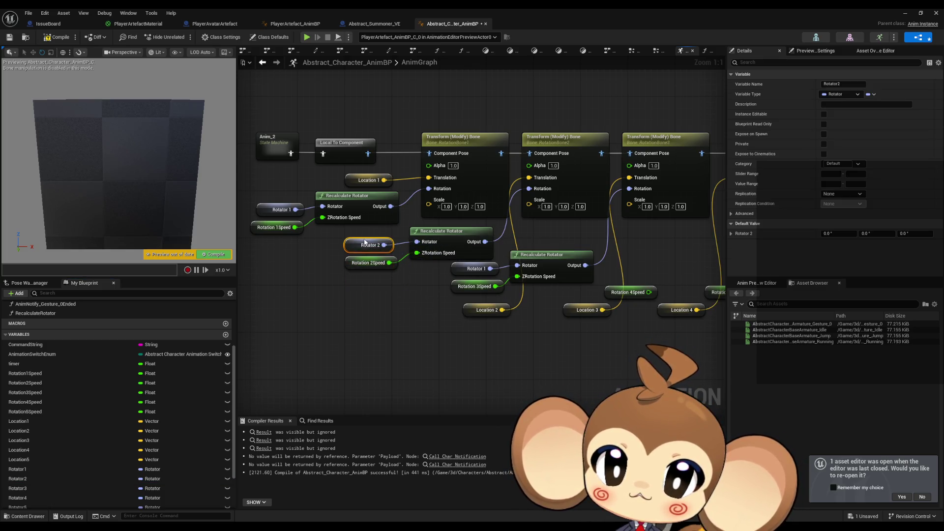
click(36, 487)
mouse_move(392, 305)
mouse_down()
mouse_move(487, 285)
mouse_move(517, 266)
mouse_move(432, 292)
mouse_move(429, 282)
mouse_move(362, 293)
mouse_up()
key(Delete)
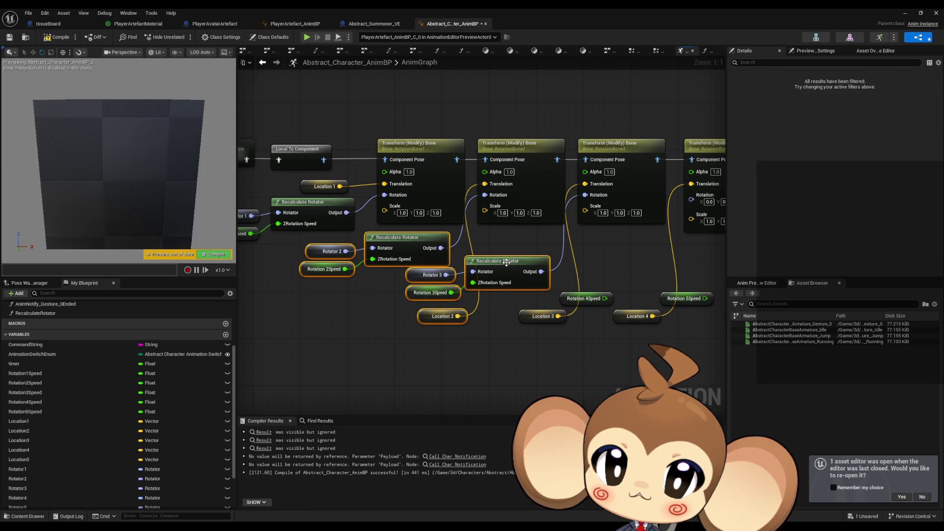
Arrange the third call and the Location 2 and Location 3 nodes beside their calls.
drag(506, 262, 506, 303)
mouse_move(429, 361)
mouse_down()
mouse_move(404, 268)
mouse_move(416, 268)
mouse_up()
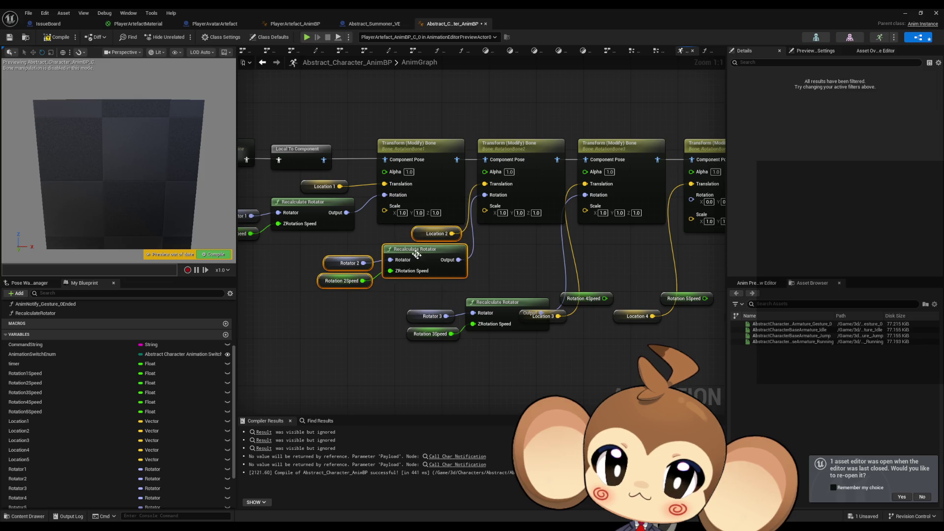
click(535, 290)
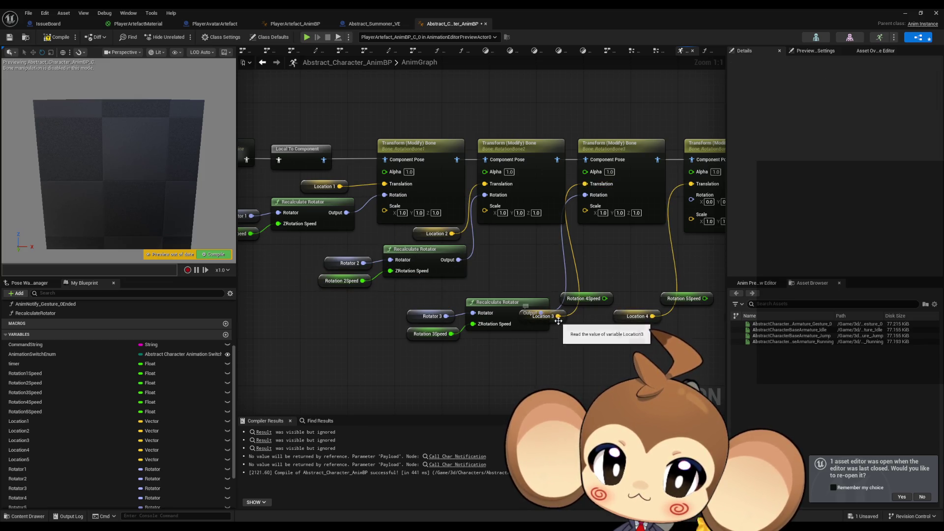
drag(556, 316, 529, 305)
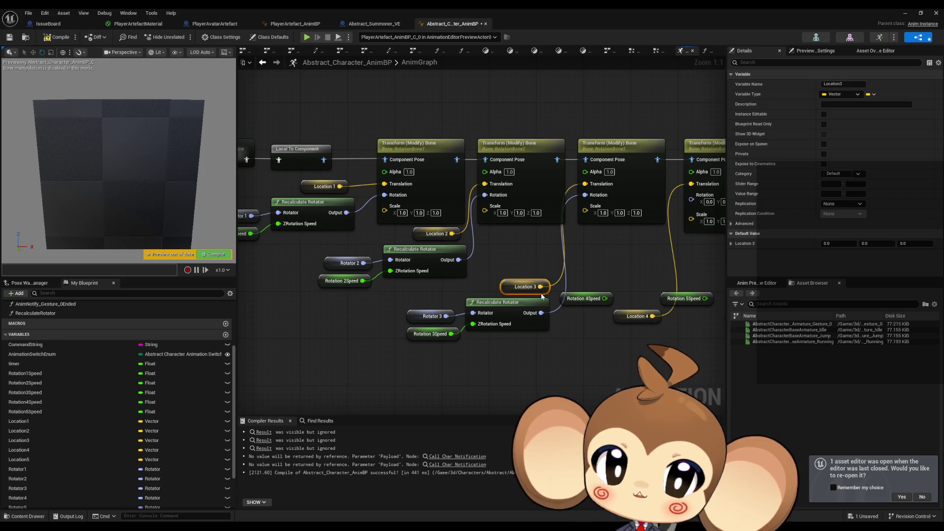
mouse_move(589, 334)
mouse_down()
mouse_move(521, 339)
mouse_move(423, 291)
mouse_up()
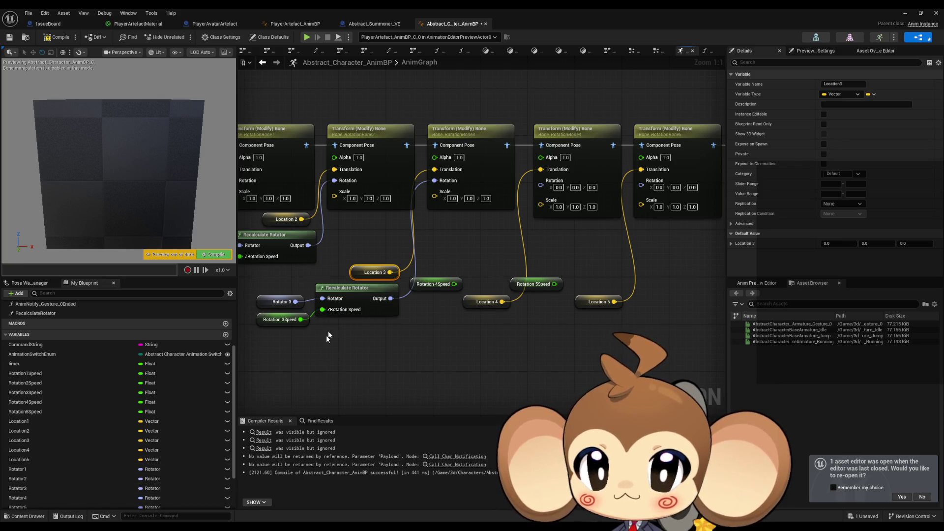
Add a Recalculate Rotator call fed by Rotation 4Speed and Rotator 4, driving bone four's rotation.
click(278, 349)
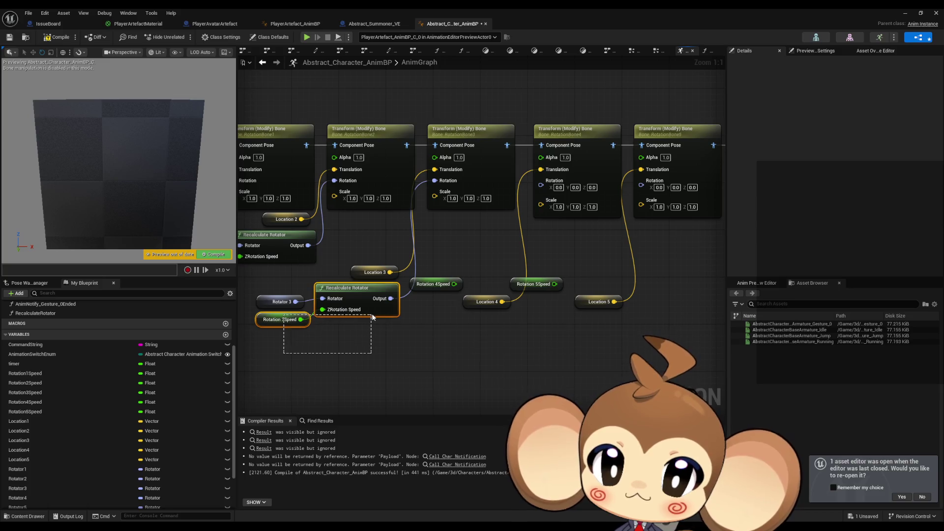
key(ctrl+c)
key(ctrl+v)
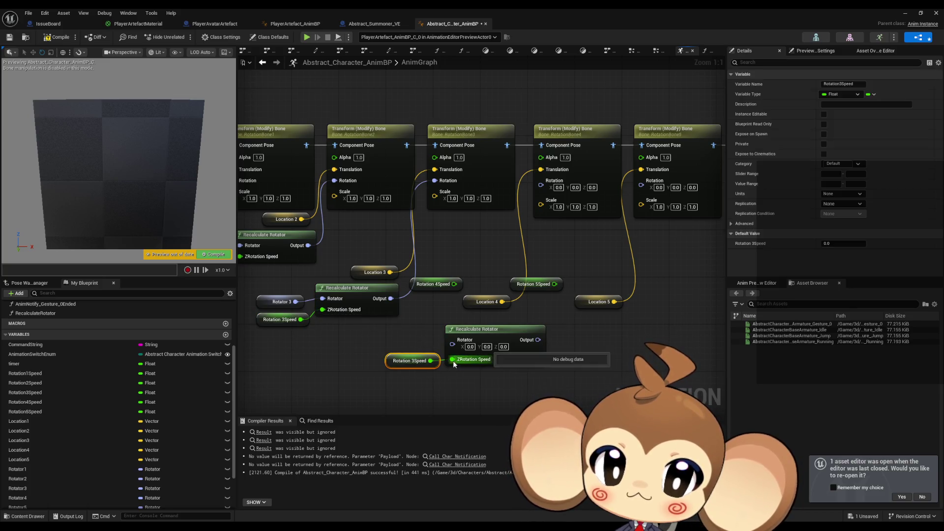
drag(432, 284, 415, 362)
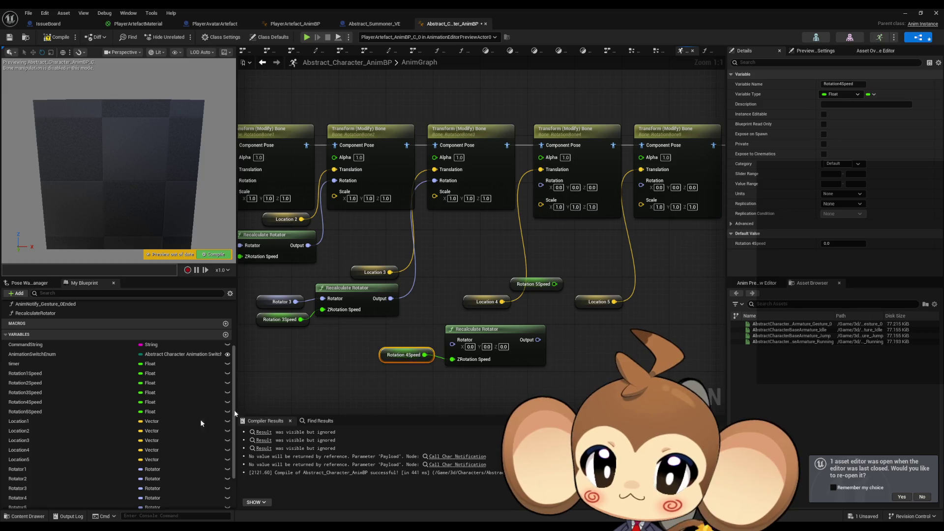
drag(29, 497, 409, 337)
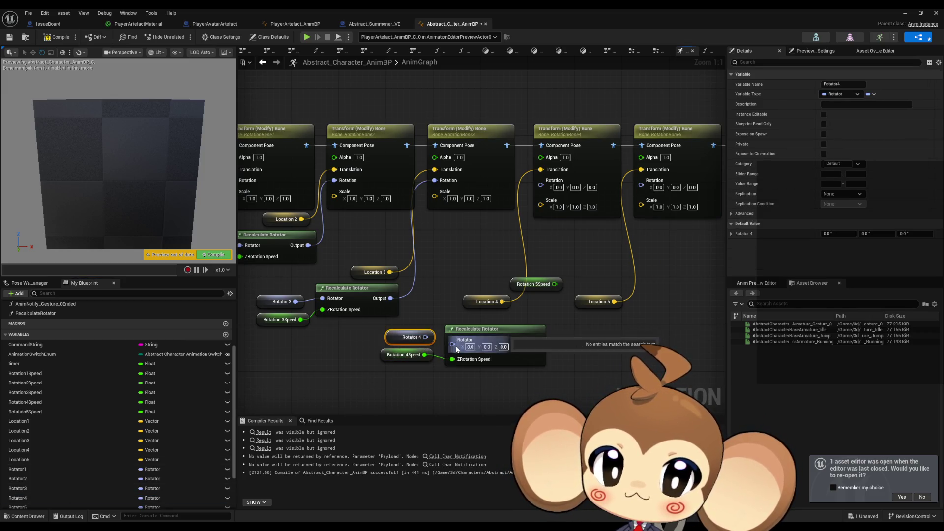
mouse_move(520, 340)
mouse_down()
mouse_move(588, 344)
mouse_move(541, 183)
mouse_up()
drag(423, 329, 319, 321)
Duplicate the call for bone five, fed by Rotation 5Speed and a Rotator 5 getter.
click(351, 321)
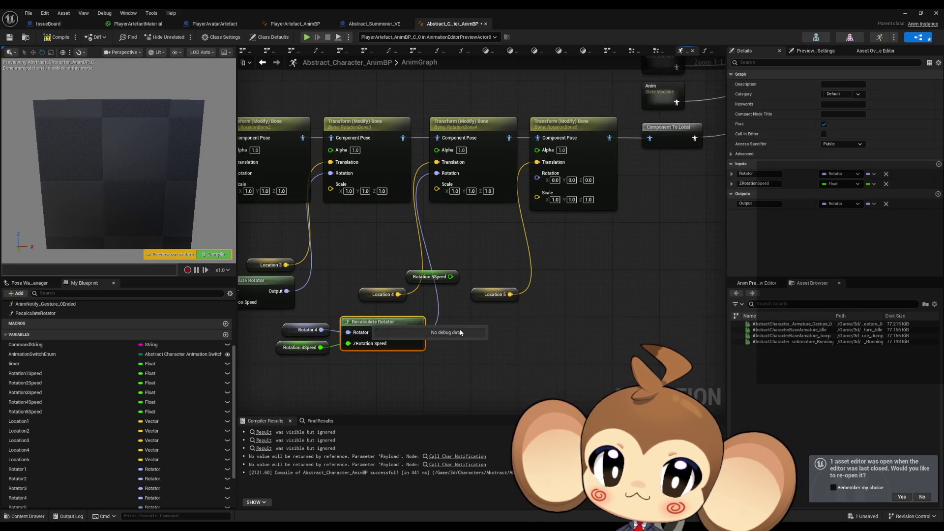
key(ctrl+w)
drag(457, 344, 537, 176)
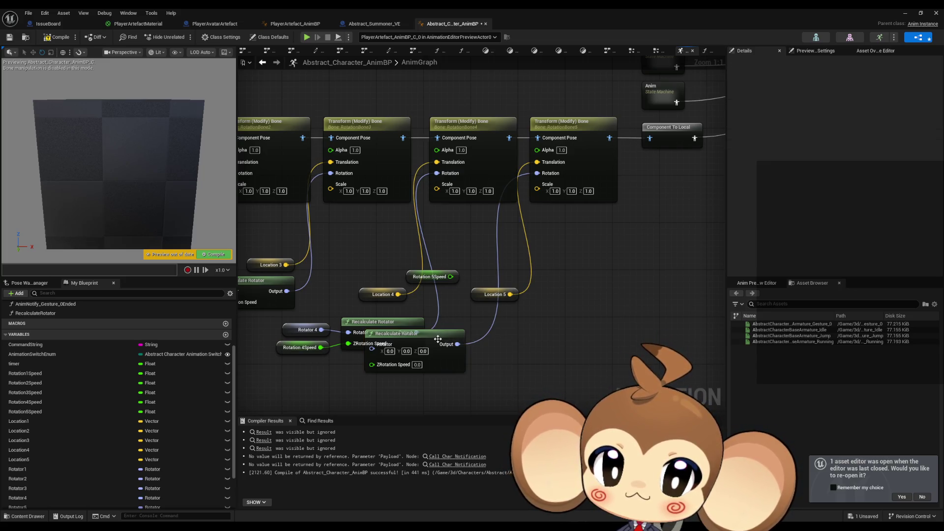
drag(439, 342, 550, 331)
drag(450, 281, 484, 352)
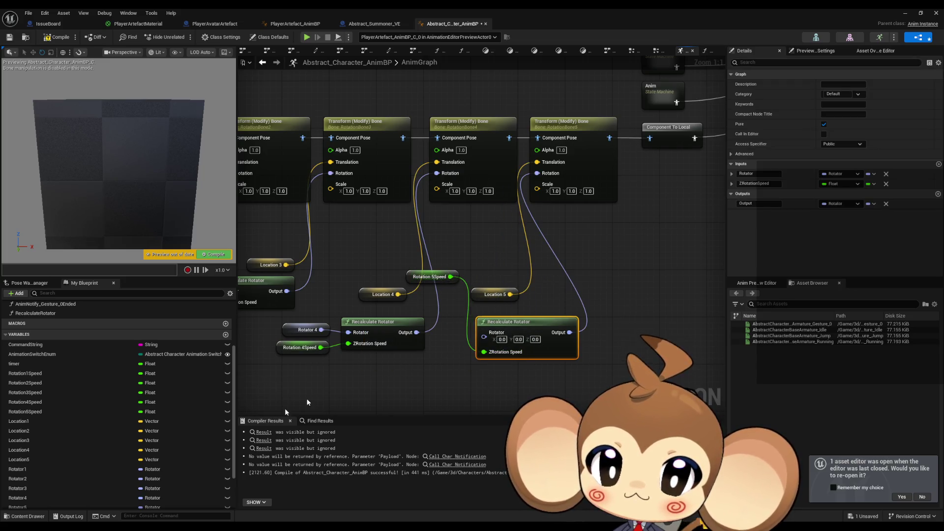
mouse_move(44, 506)
mouse_down()
mouse_move(69, 509)
mouse_move(413, 377)
mouse_move(484, 333)
mouse_up()
drag(430, 277, 435, 283)
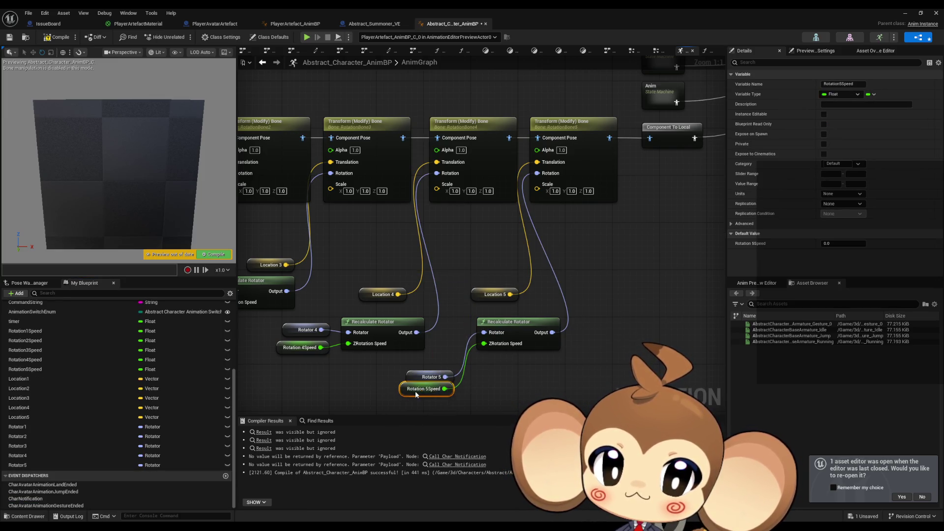
drag(496, 330, 483, 377)
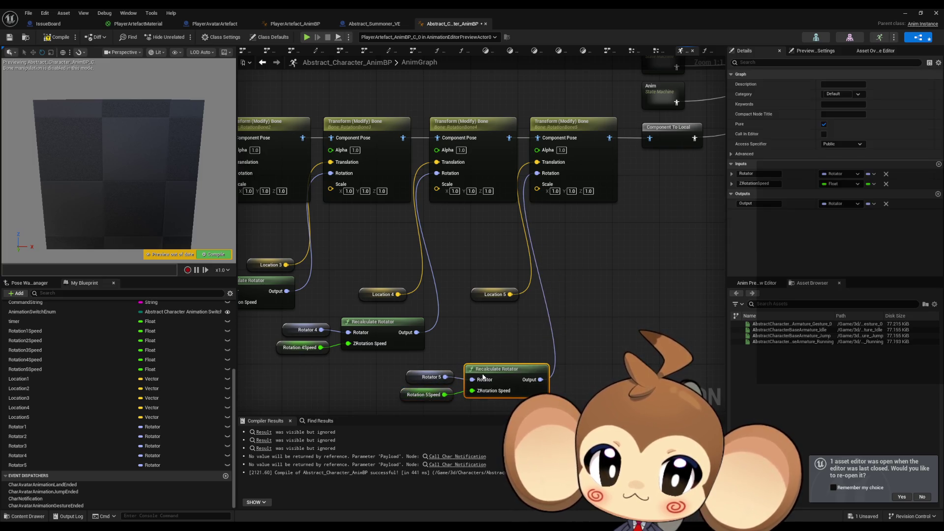
Arrange the third, fourth and fifth call groups and Location 4/5 under their bones.
drag(502, 295, 500, 284)
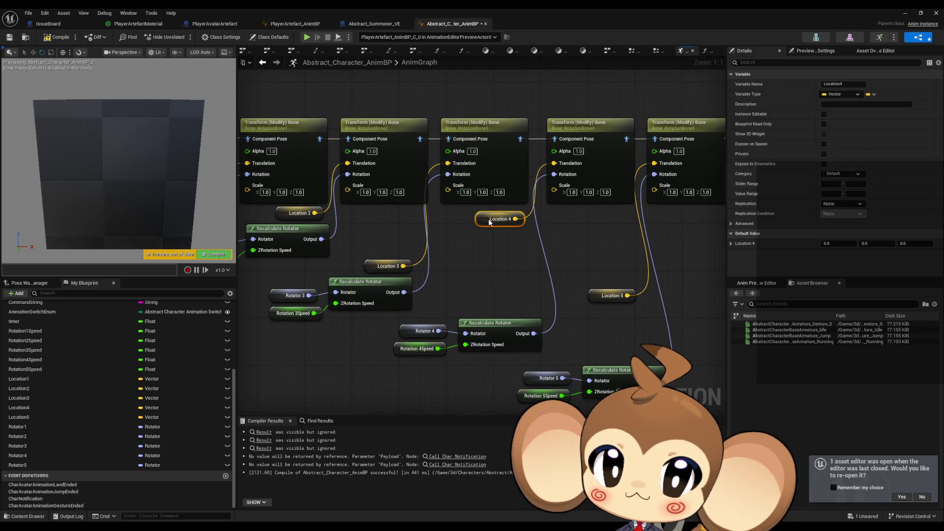
drag(388, 318, 546, 356)
mouse_move(503, 327)
mouse_down()
mouse_move(497, 243)
mouse_move(476, 239)
mouse_up()
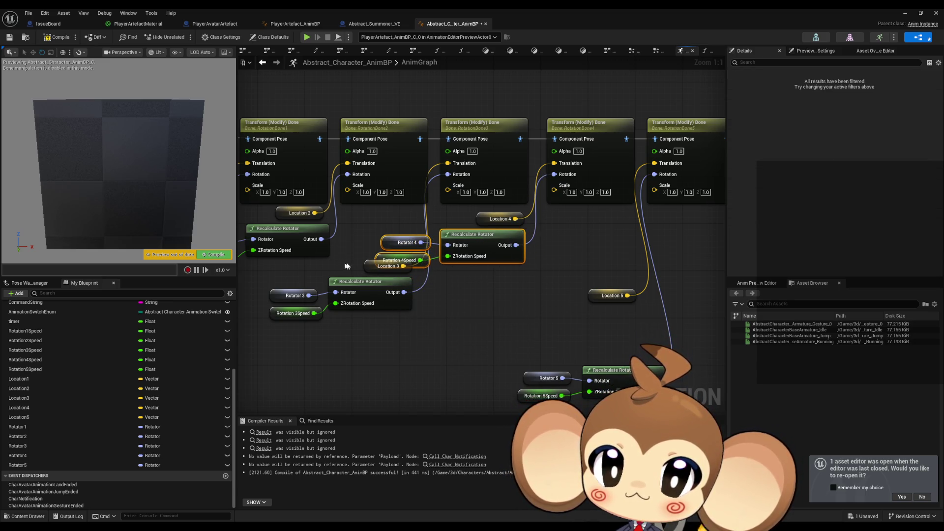
drag(266, 324, 418, 268)
drag(359, 285, 359, 302)
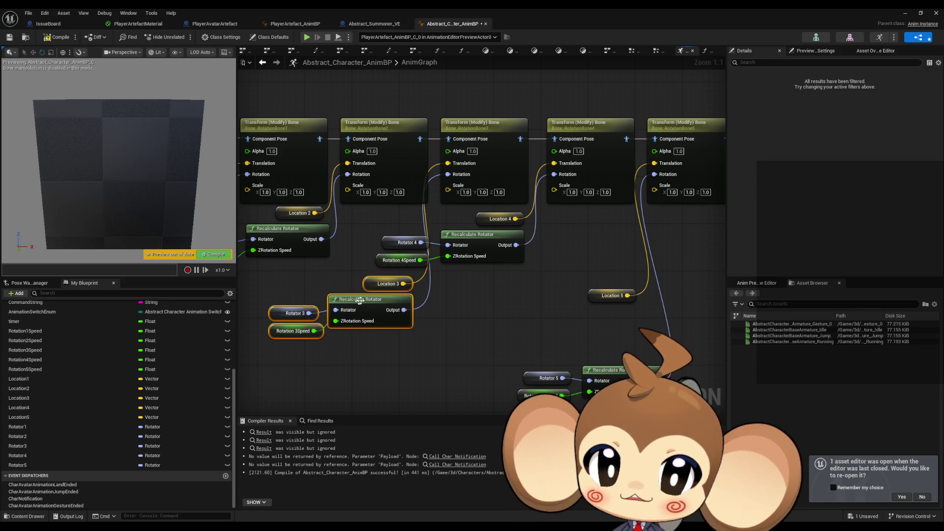
drag(531, 298, 556, 350)
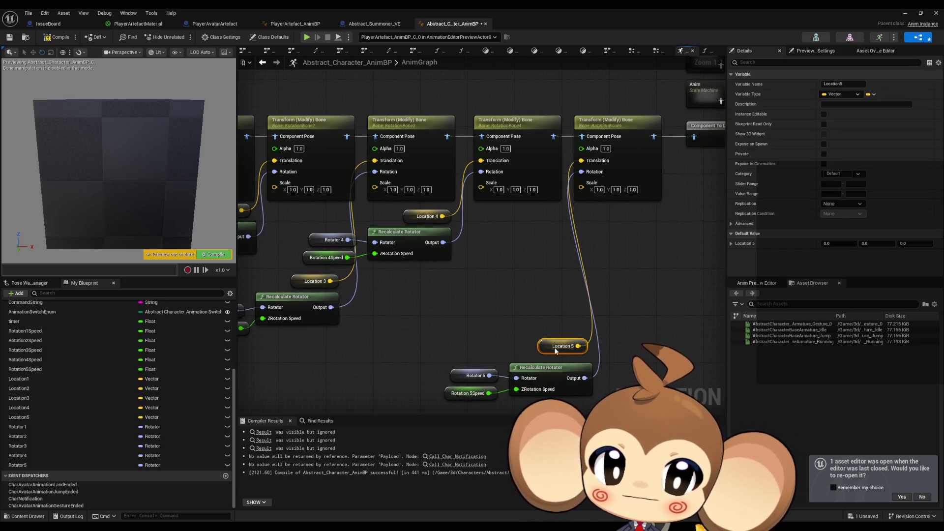
drag(455, 326, 583, 395)
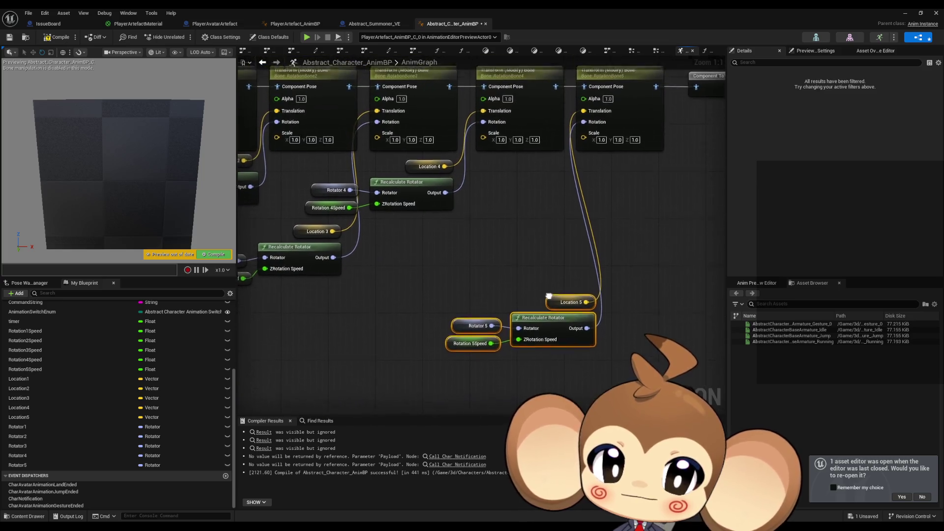
drag(542, 327, 499, 226)
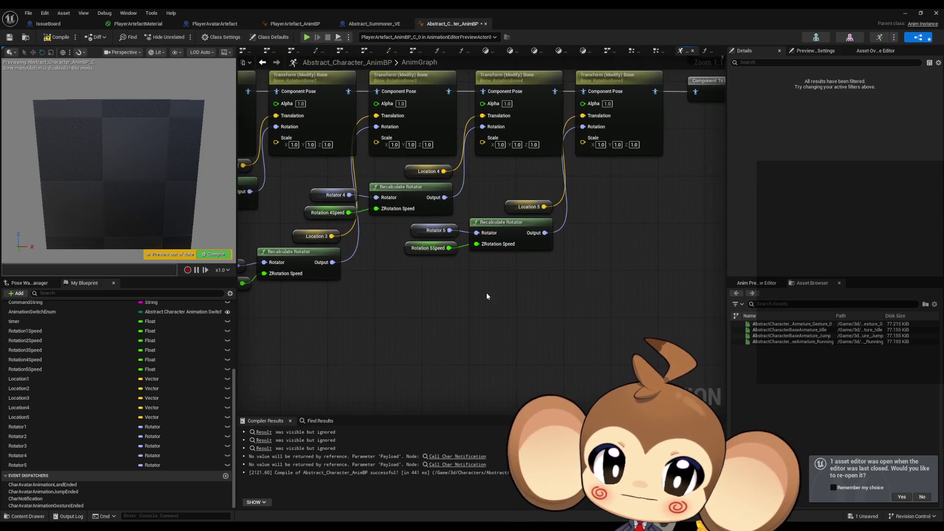
Zoom out over the whole AnimGraph bone chain, then switch to the PlayerArtefact_AnimBP tab.
click(486, 295)
scroll(487, 295, down, 2)
mouse_move(531, 301)
mouse_down()
mouse_move(551, 306)
mouse_move(491, 316)
mouse_up()
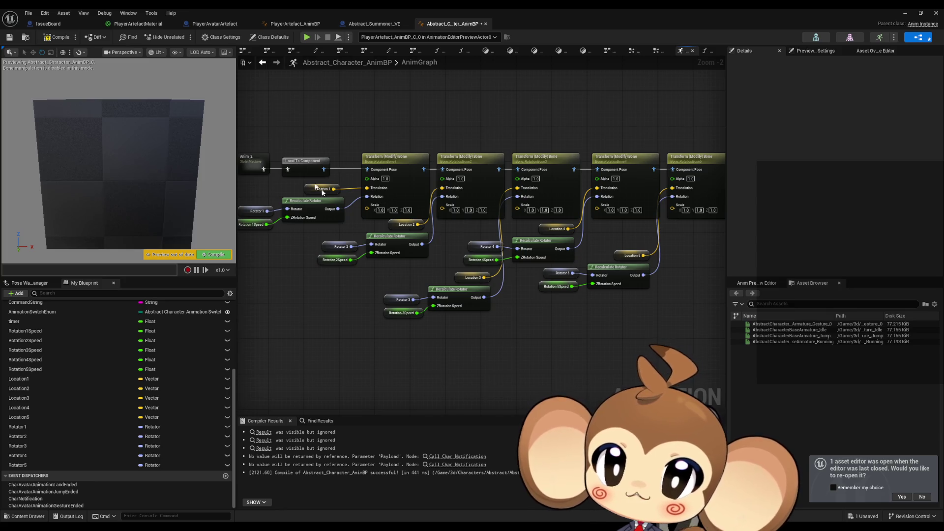
click(294, 24)
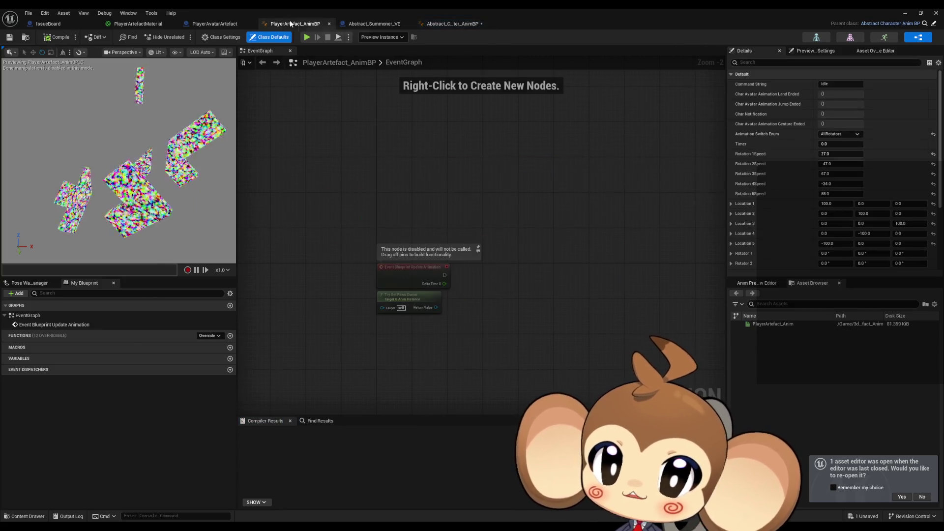
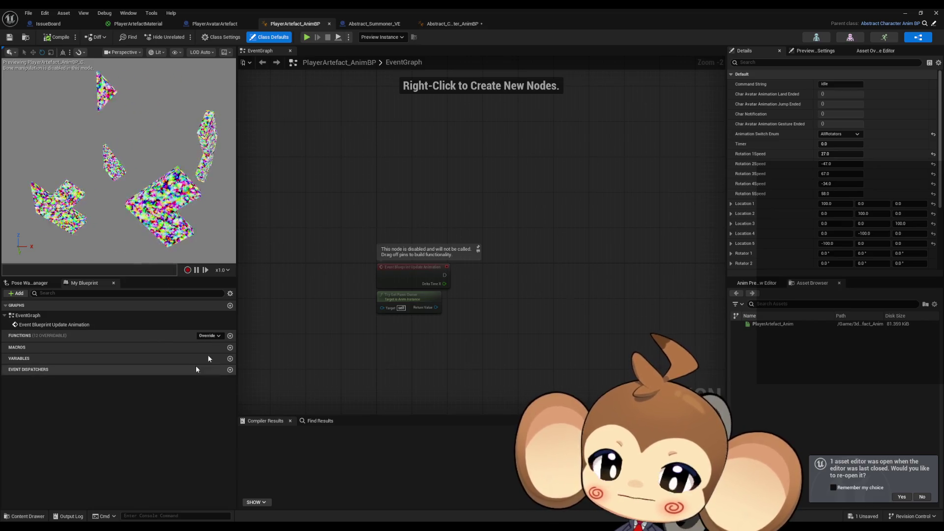
Reset the Location 1, 2, 3 and 5 defaults to 0,0,0.
click(932, 204)
click(932, 214)
click(933, 223)
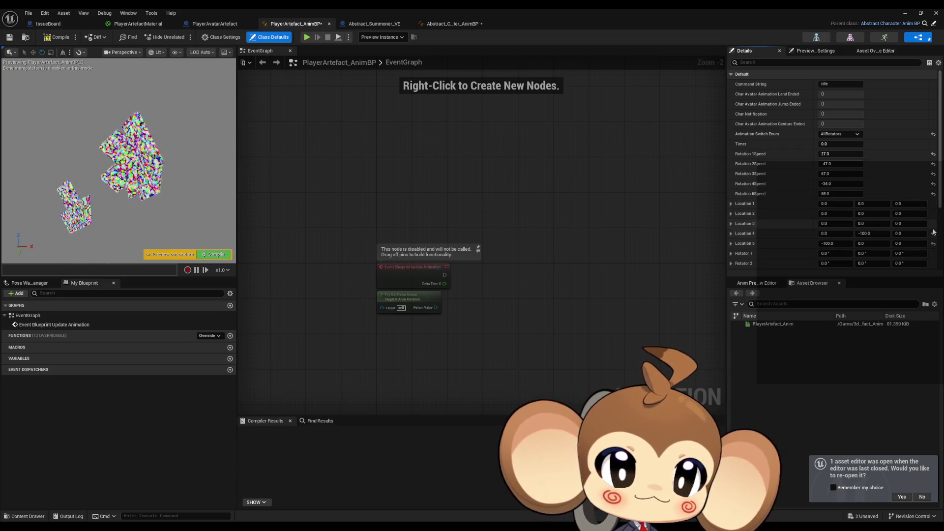
click(932, 243)
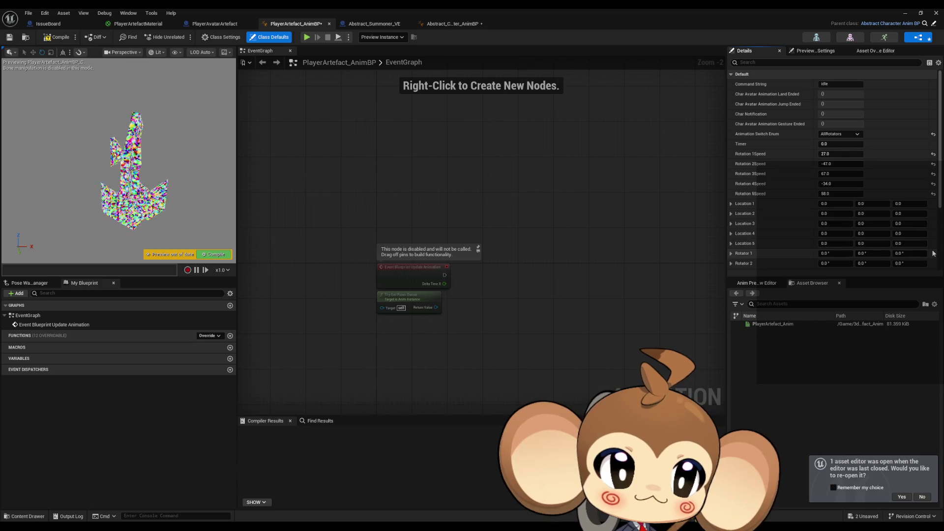
scroll(859, 235, down, 2)
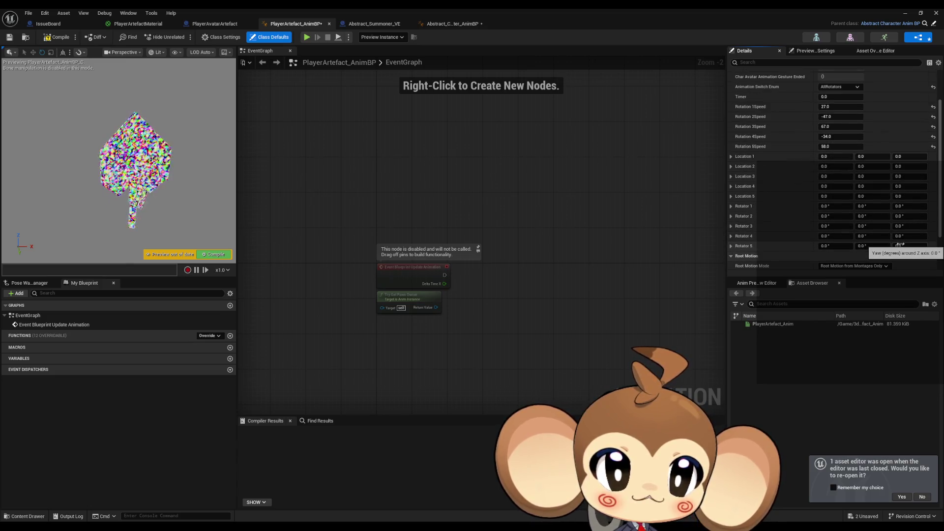
scroll(900, 242, up, 2)
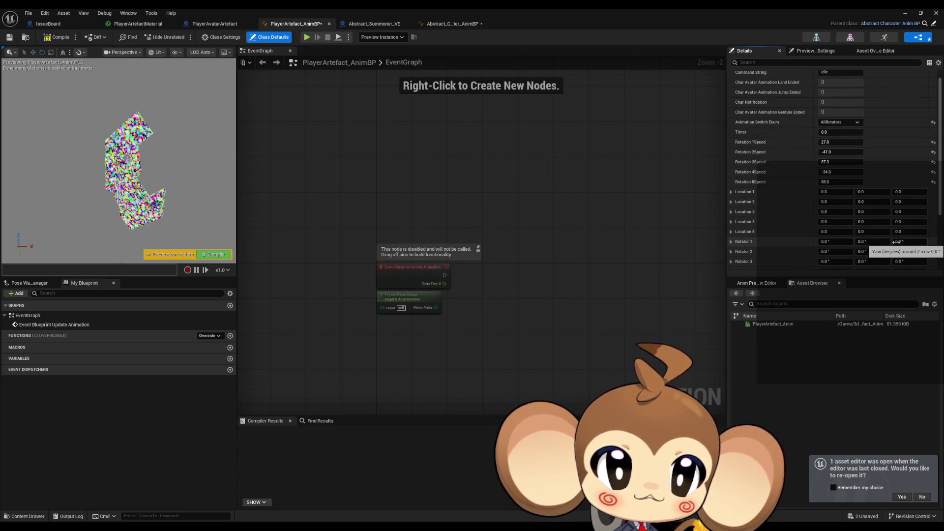
Preview-spin Rotator 5, reset it to zero, and set Rotation 5Speed back to 58.0.
click(843, 183)
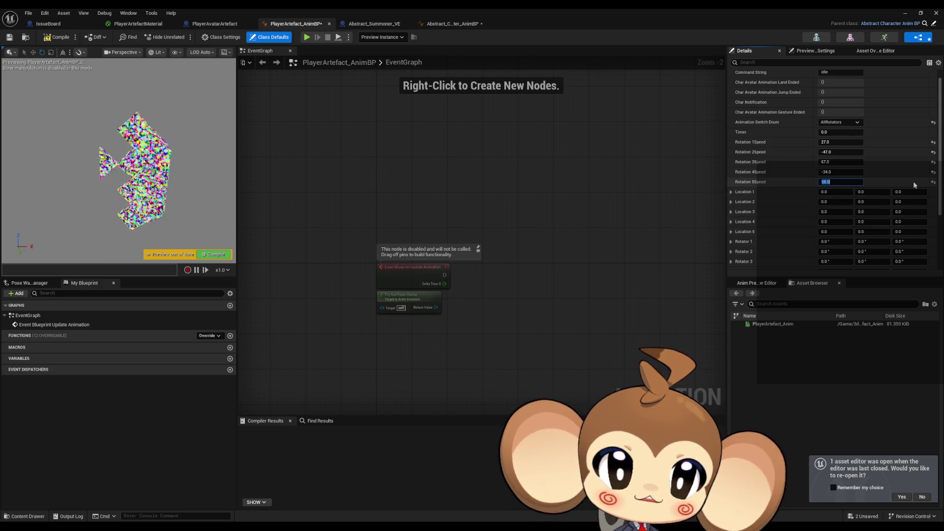
click(934, 184)
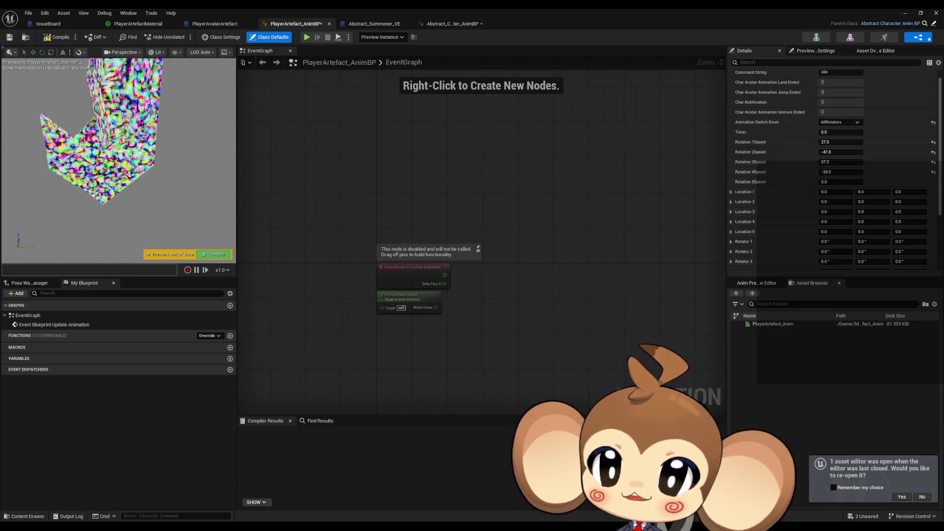
scroll(903, 246, down, 3)
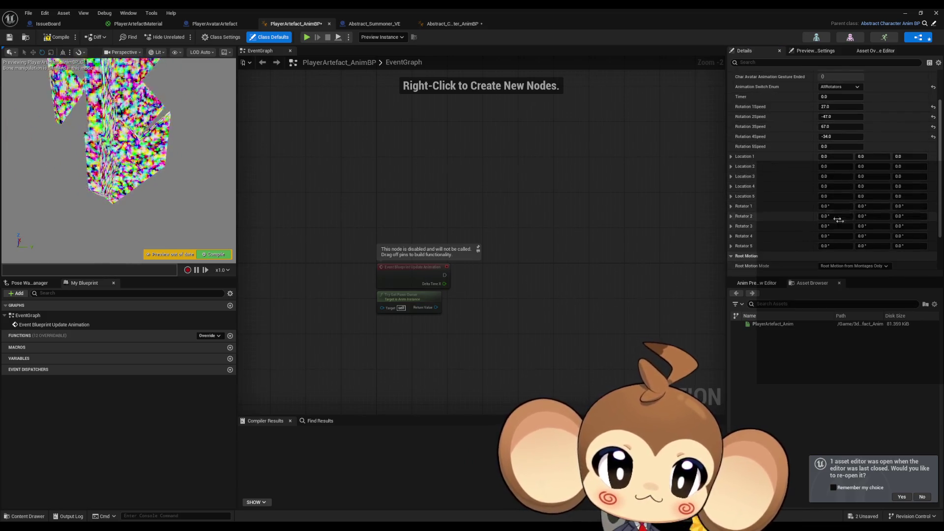
mouse_move(903, 246)
mouse_down()
mouse_move(895, 249)
mouse_move(925, 249)
mouse_up()
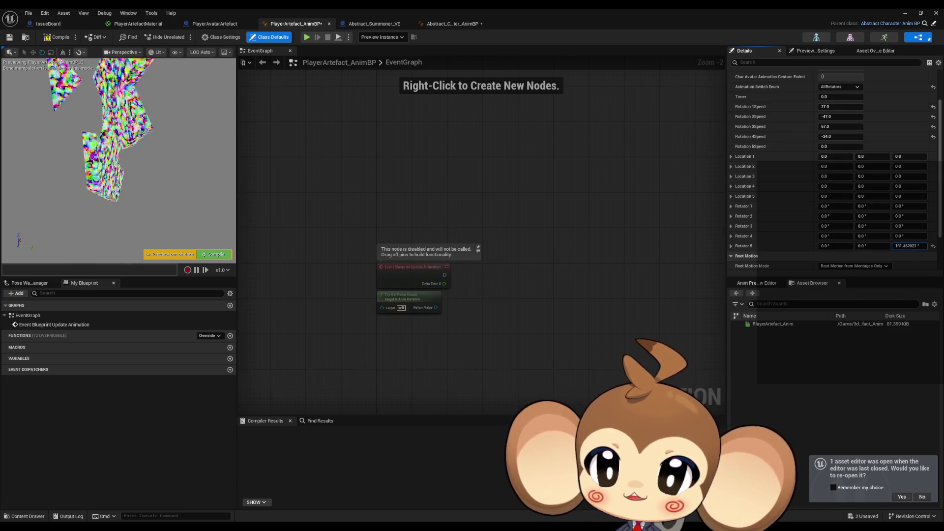
mouse_move(873, 246)
mouse_down()
mouse_move(887, 246)
mouse_move(831, 246)
mouse_up()
click(933, 246)
drag(861, 151, 889, 151)
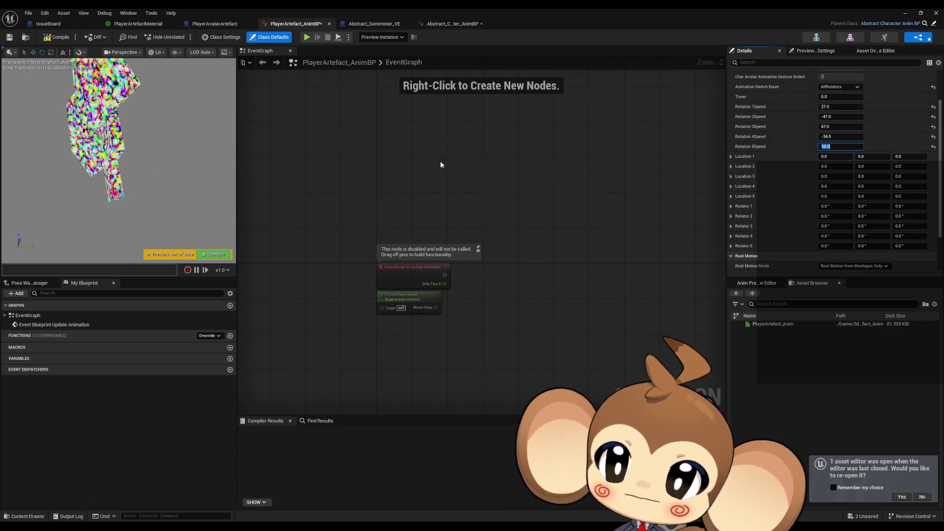
Finish editing the defaults and switch to the Abstract_Character_AnimBP editor.
click(465, 177)
scroll(466, 178, down, 2)
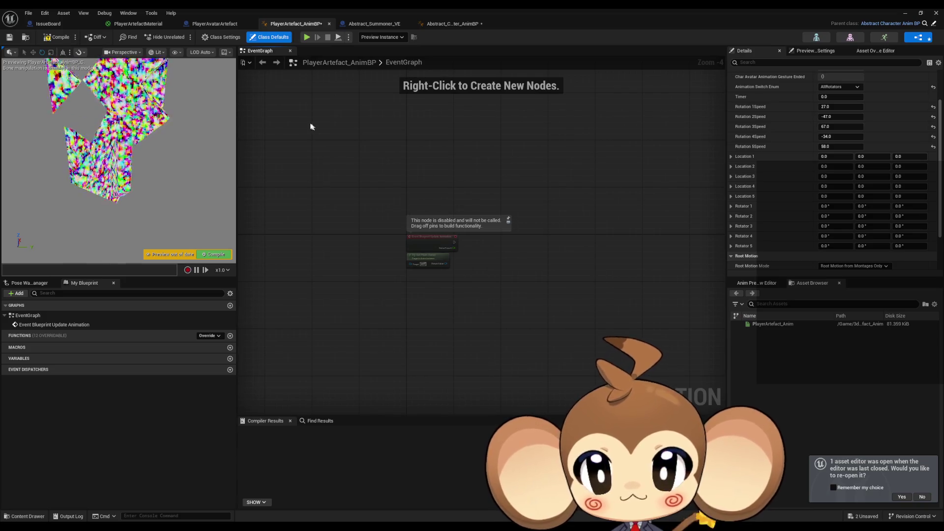
click(449, 23)
Look over the AnimGraph nodes and Timer variable, then open the EventGraph.
scroll(415, 225, down, 2)
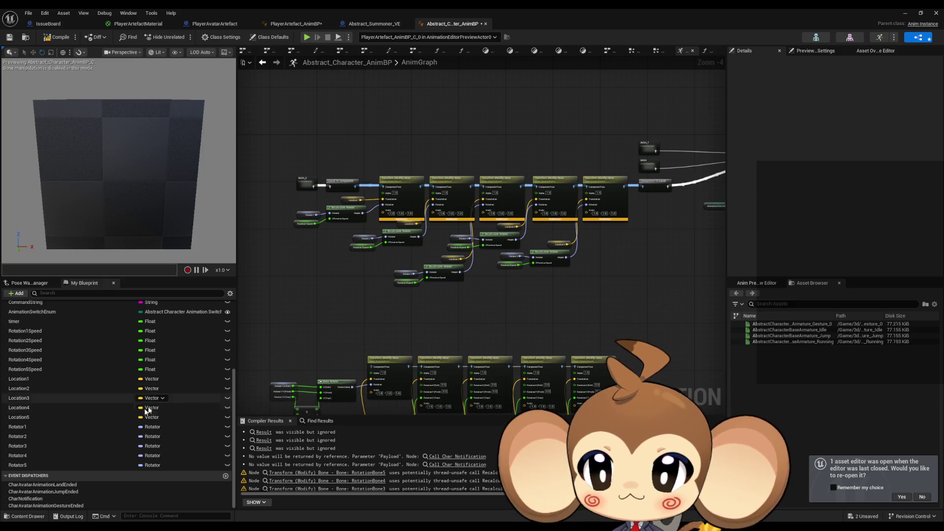
mouse_move(364, 293)
mouse_down()
mouse_move(397, 339)
mouse_move(353, 339)
mouse_up()
scroll(374, 329, up, 1)
scroll(49, 359, up, 1)
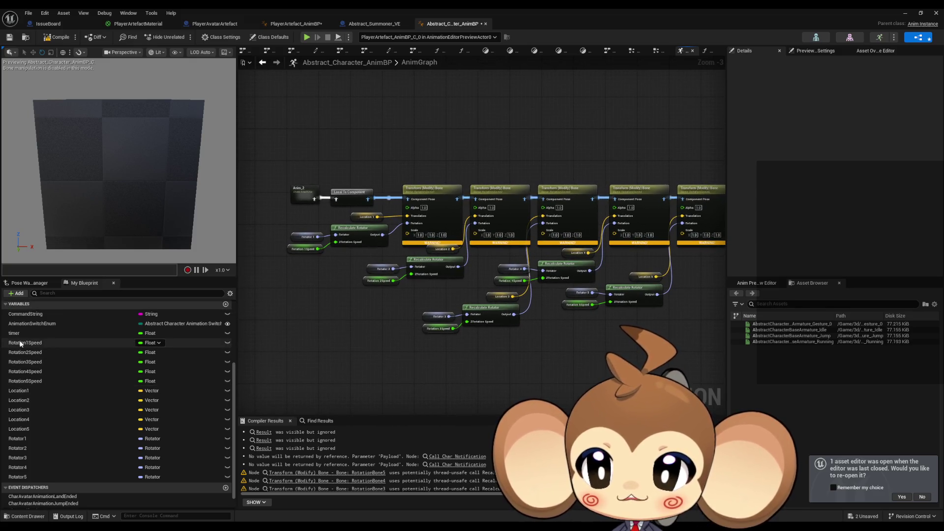
click(14, 335)
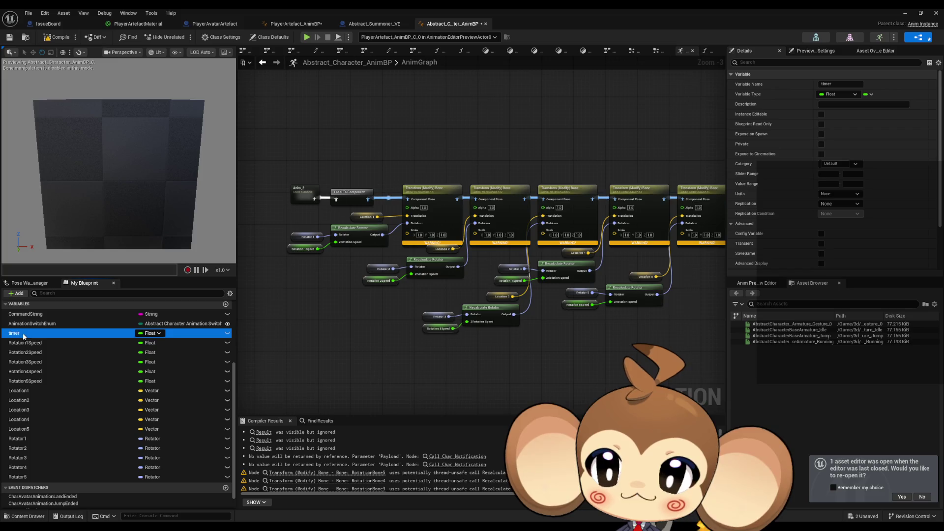
scroll(55, 383, up, 5)
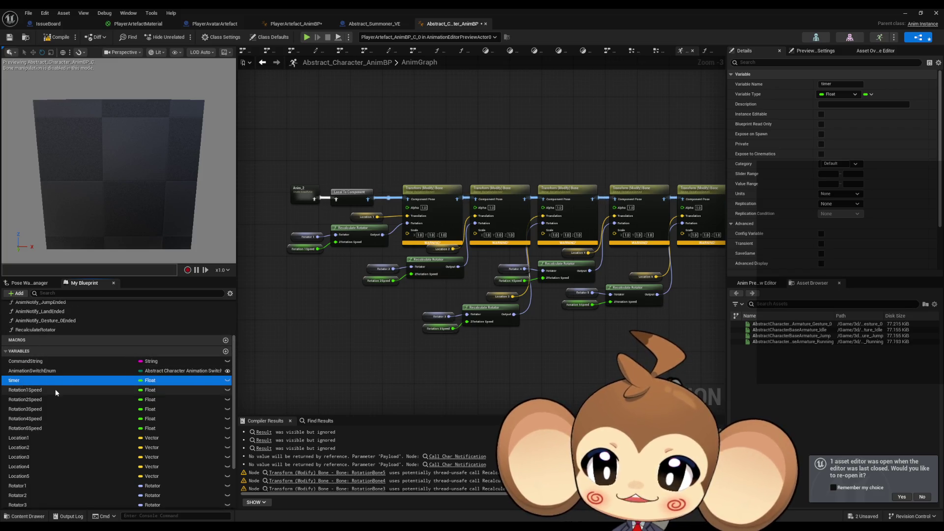
click(35, 332)
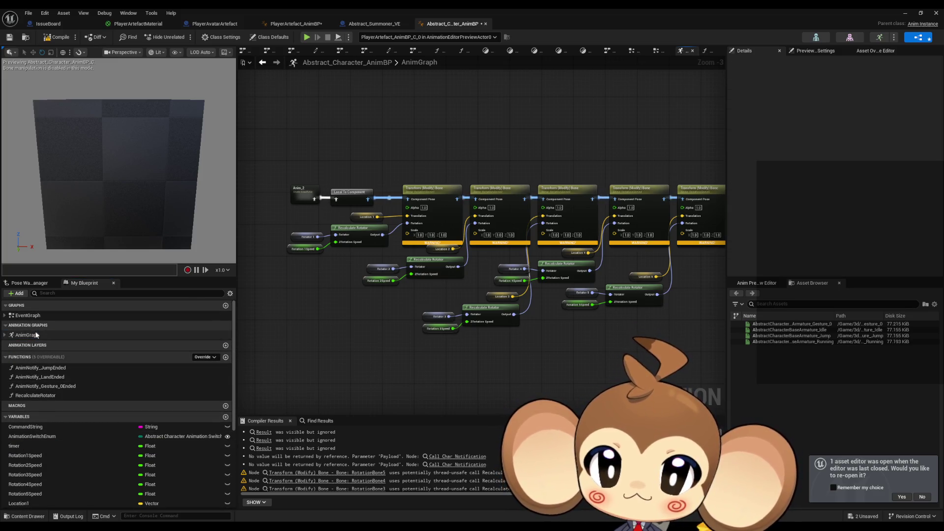
double_click(33, 315)
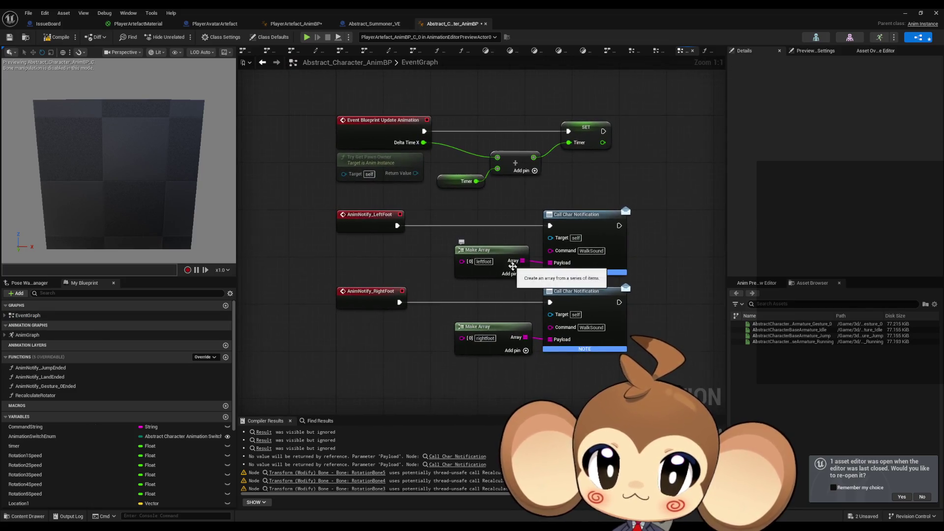
Inspect the SET Timer, Add and Timer getter nodes, then zoom out and center the EventGraph.
drag(495, 143, 627, 223)
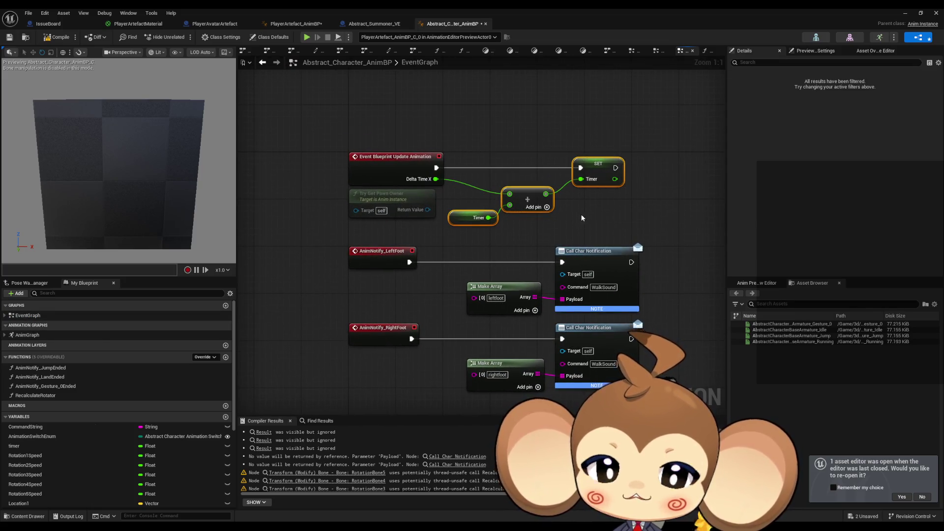
click(482, 242)
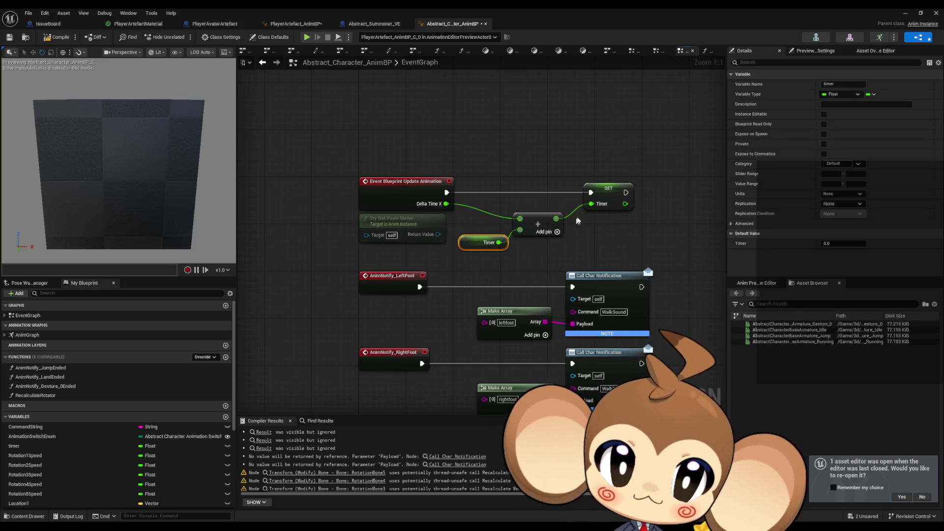
click(590, 207)
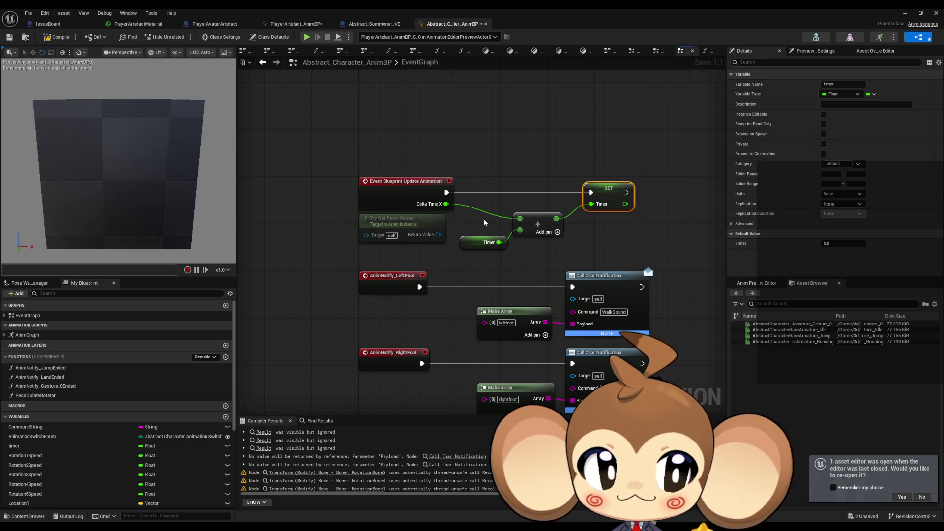
drag(484, 221, 476, 253)
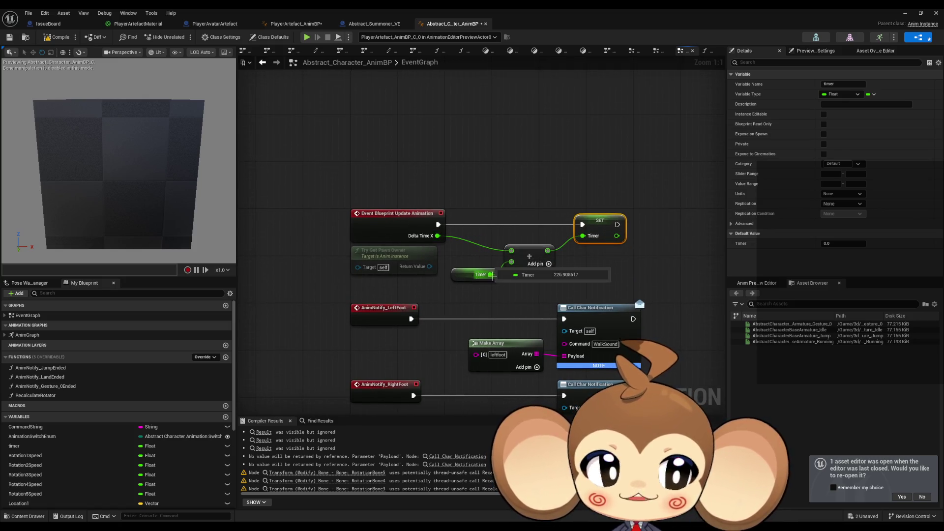
click(484, 274)
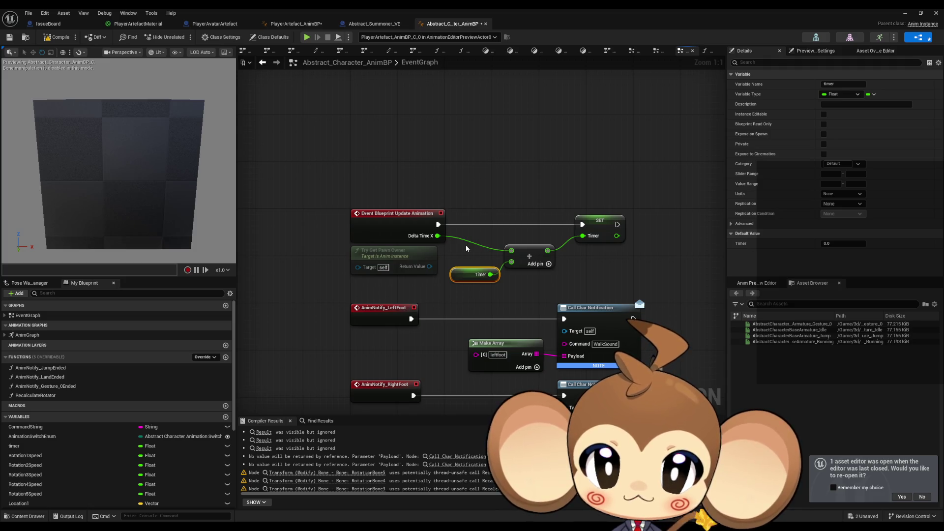
mouse_move(596, 246)
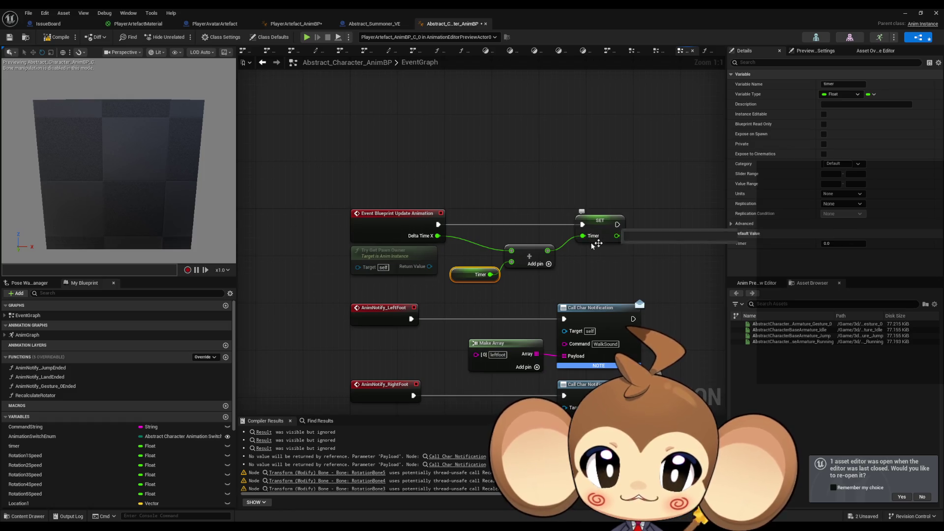
drag(488, 186, 649, 285)
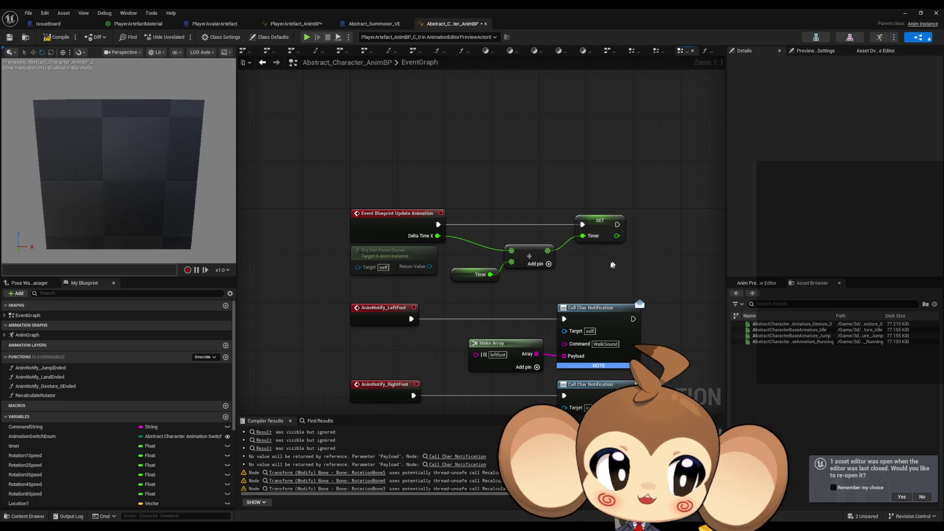
scroll(600, 266, down, 2)
drag(599, 267, 553, 270)
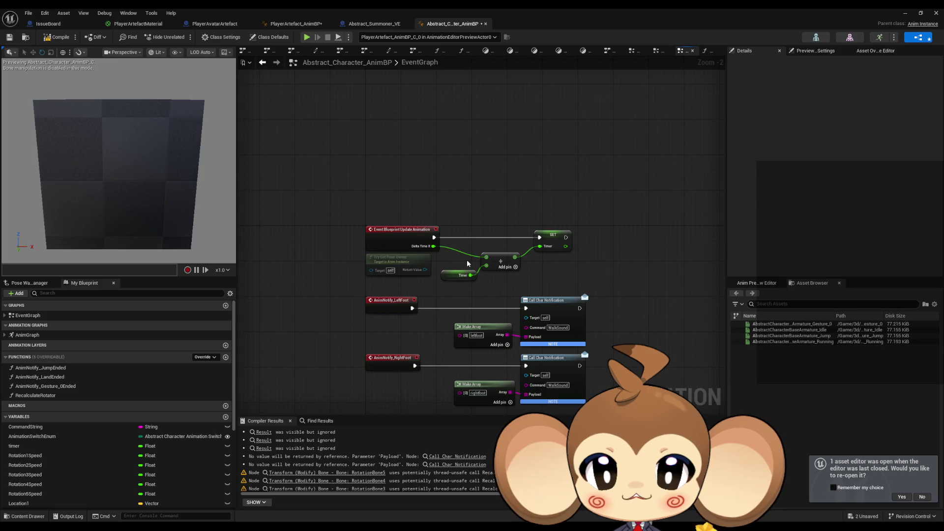
scroll(52, 472, down, 4)
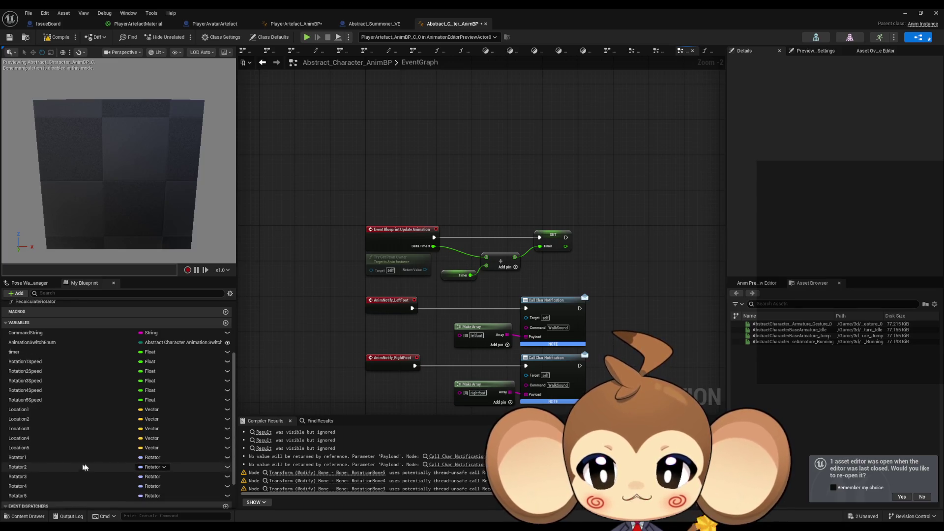
Check the Rotator1 variable, then view the Location1 vector's details.
click(51, 458)
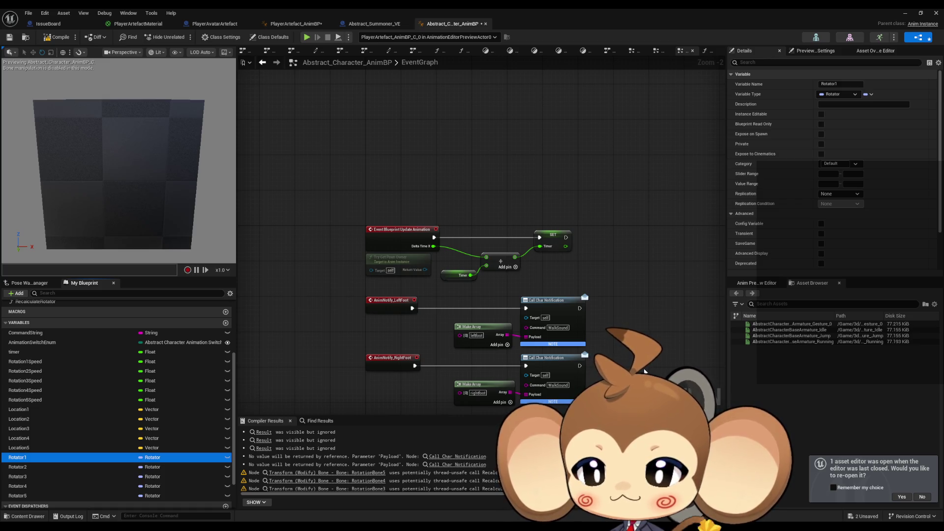
click(88, 409)
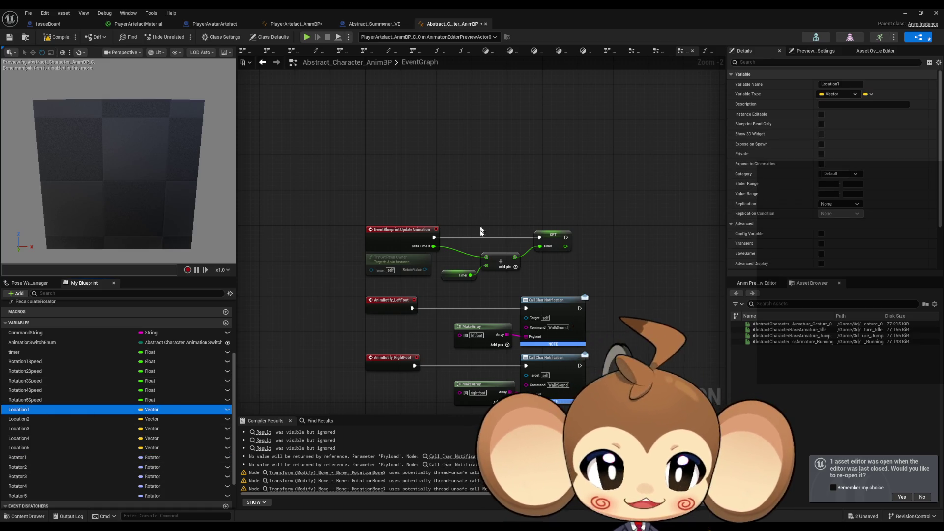
scroll(480, 226, down, 2)
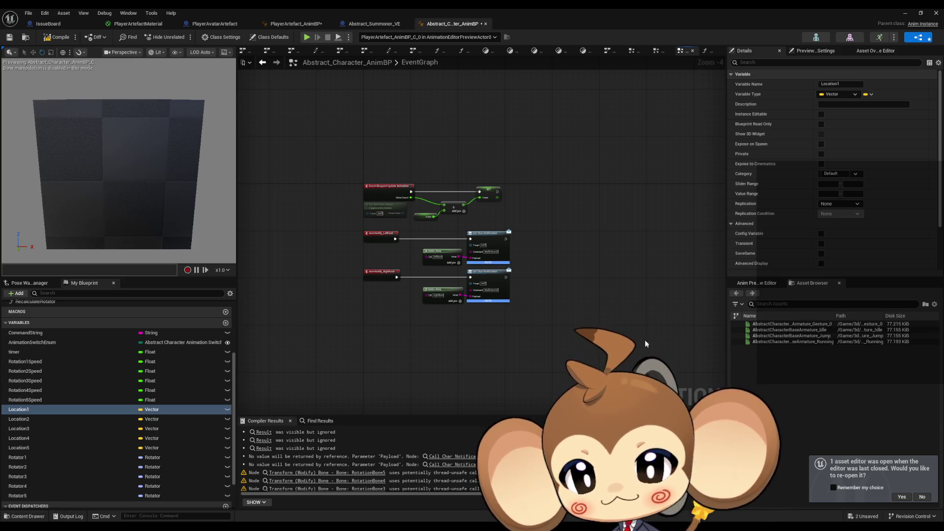
Jump to the flagged RotationBone5 node and mark RecalculateRotator as Thread Safe under Advanced.
click(301, 473)
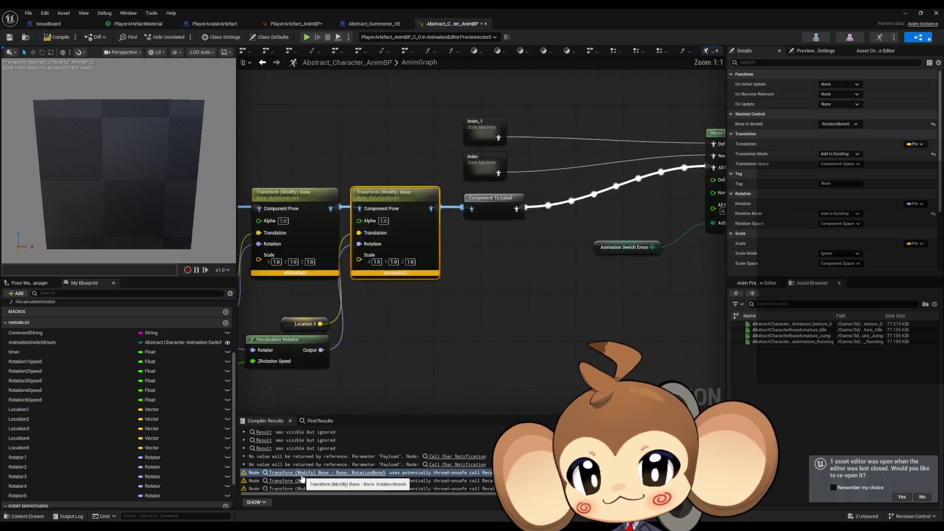
scroll(462, 373, up, 4)
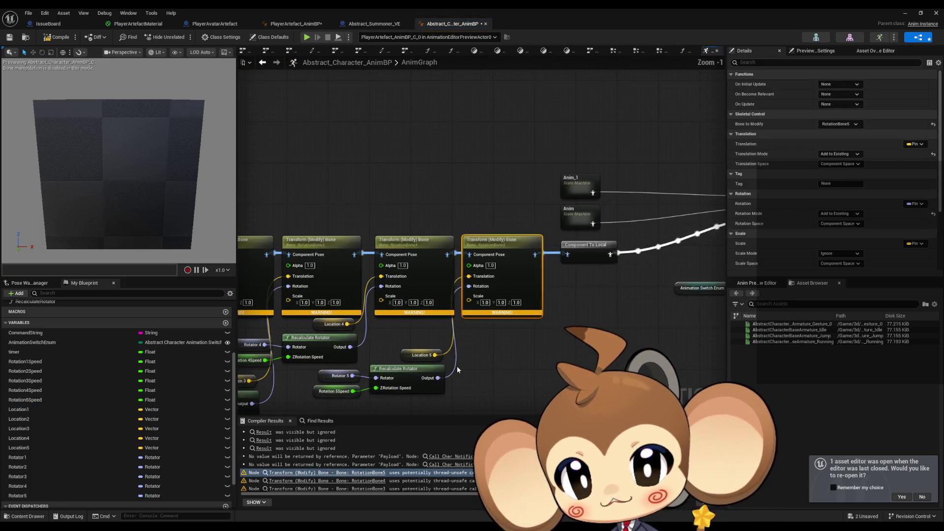
drag(500, 329, 507, 279)
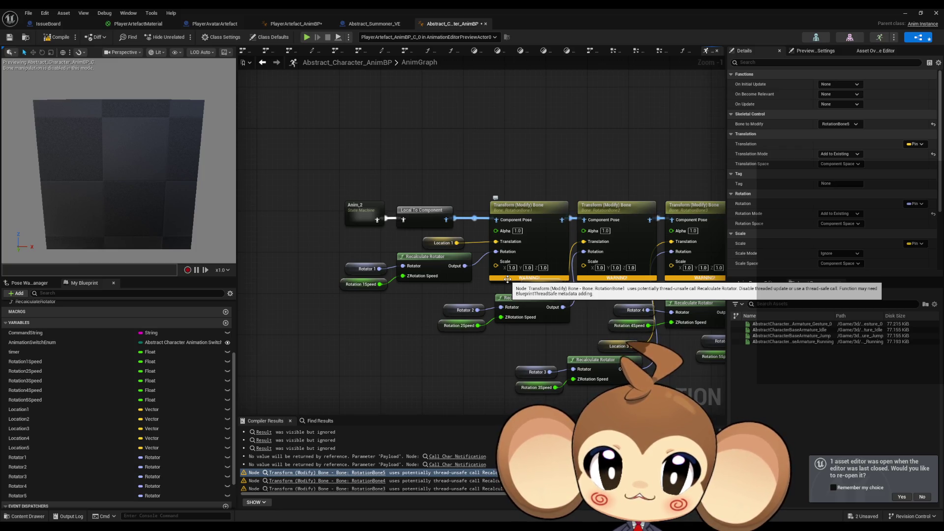
click(433, 260)
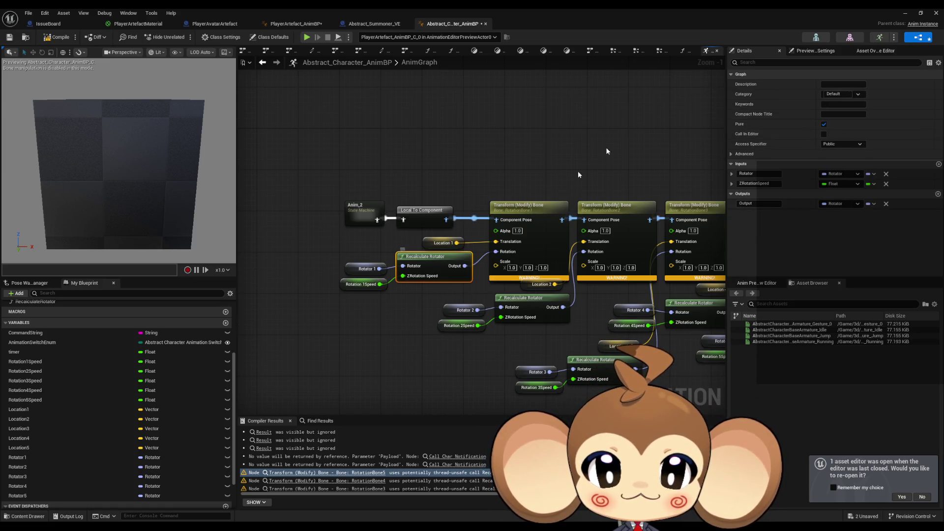
click(737, 155)
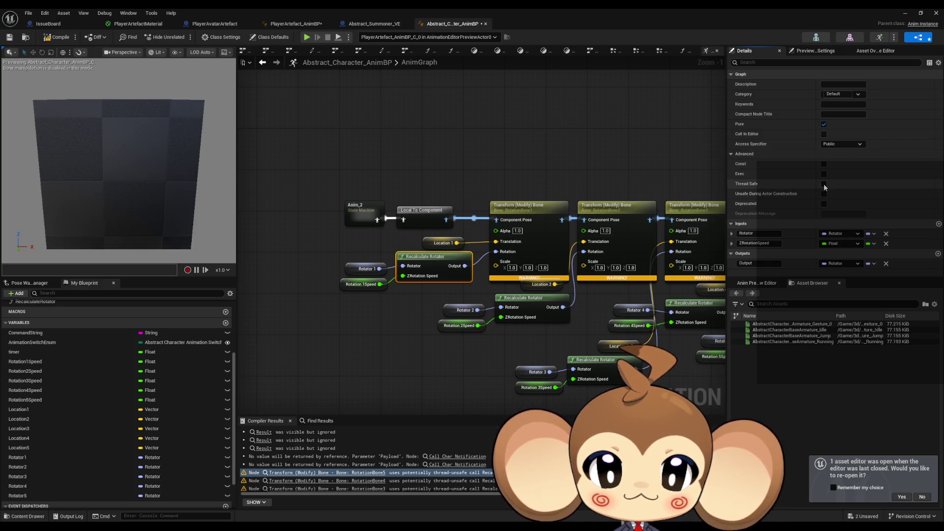
click(62, 39)
mouse_move(520, 303)
mouse_down()
mouse_move(346, 267)
mouse_move(431, 265)
mouse_up()
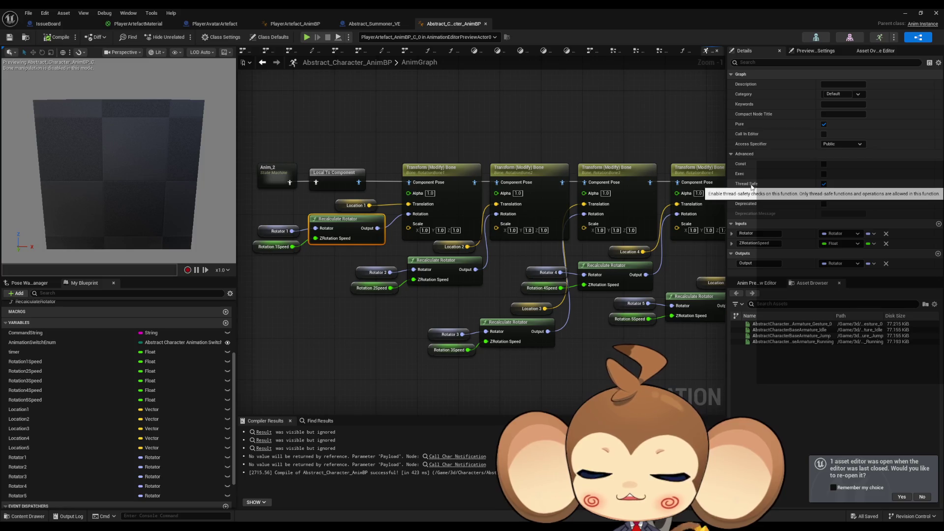
scroll(71, 405, up, 3)
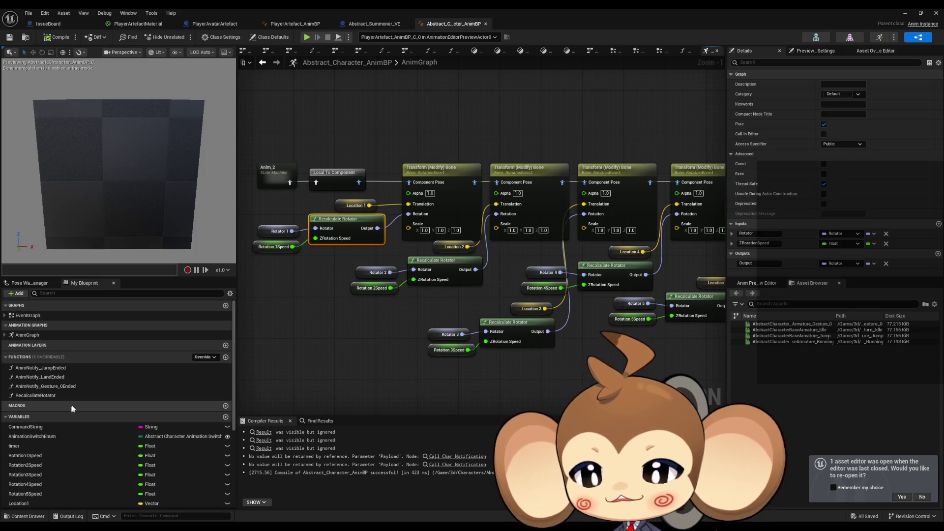
click(32, 317)
click(415, 346)
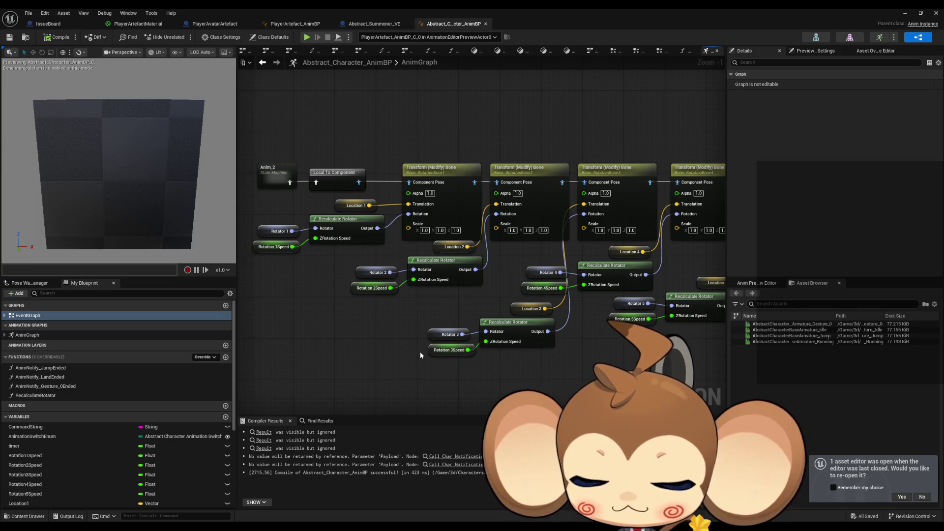
click(433, 176)
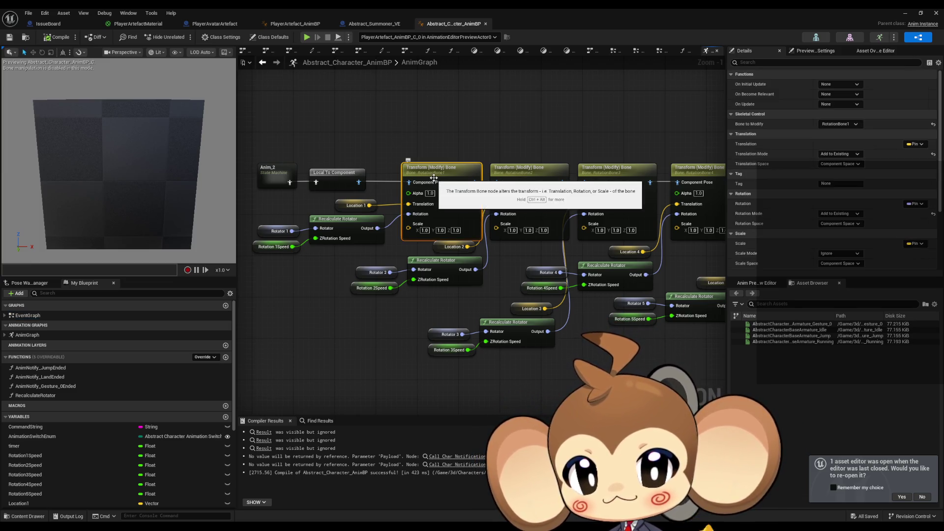
Switch from PlayerArtefact_AnimBP to PlayerAvatarArtefact's ExecuteCommandVEWithPayloadArray graph.
click(315, 25)
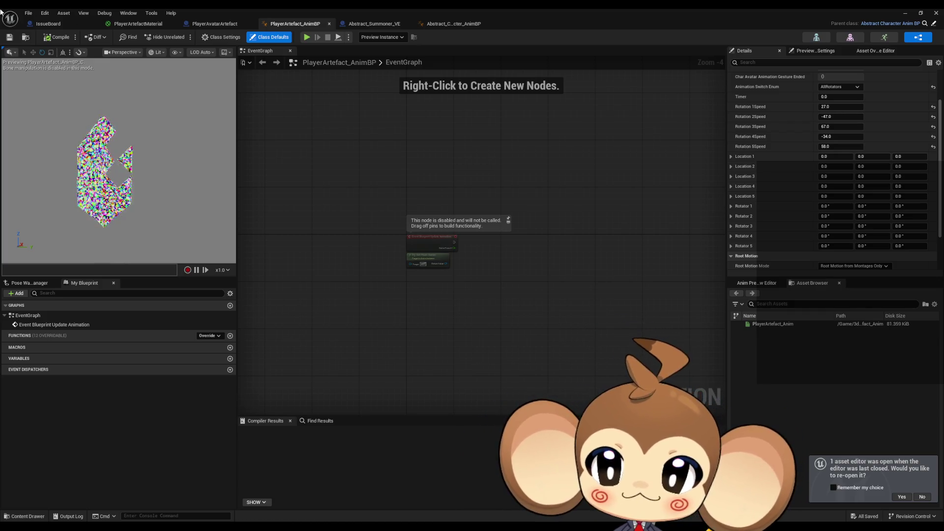
click(207, 26)
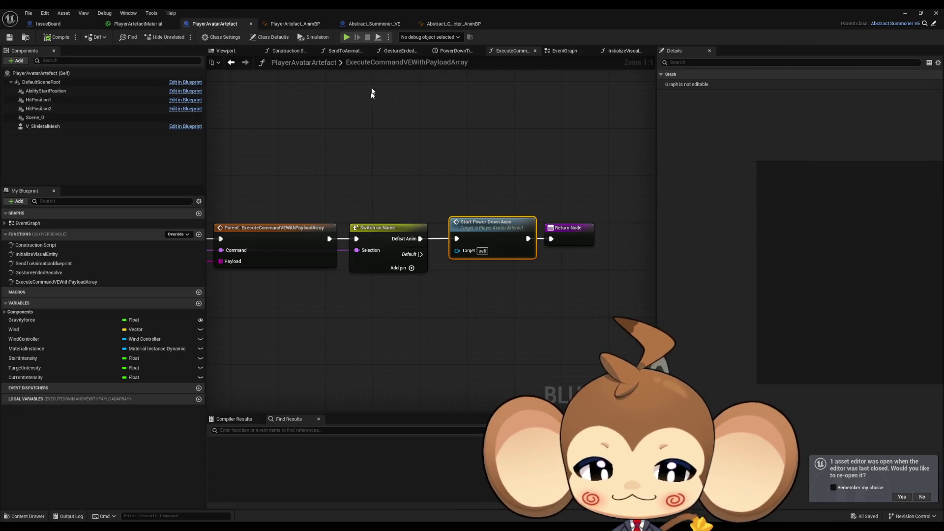
Glance at Abstract_Summoner_VE's InitializeVisualEntity graph, then return to PlayerArtefact_AnimBP's EventGraph.
click(374, 24)
click(419, 320)
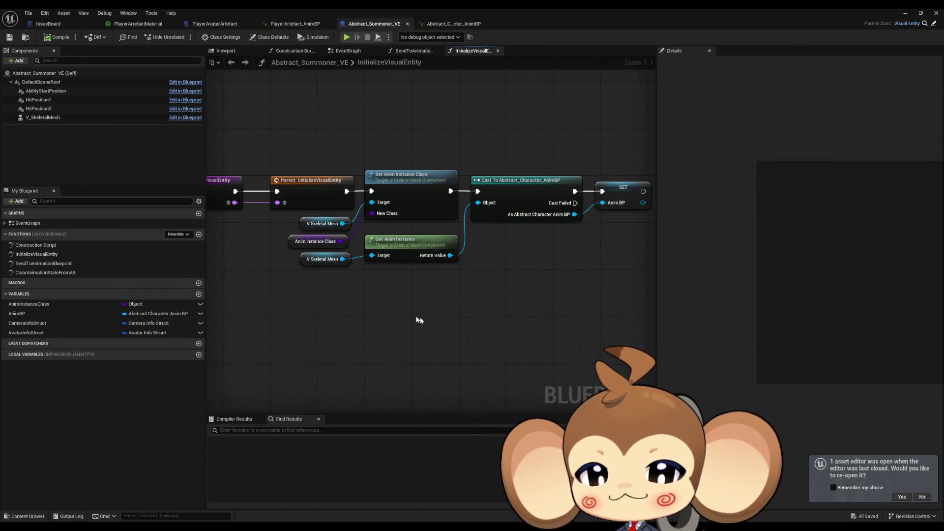
scroll(392, 325, down, 3)
scroll(364, 317, up, 2)
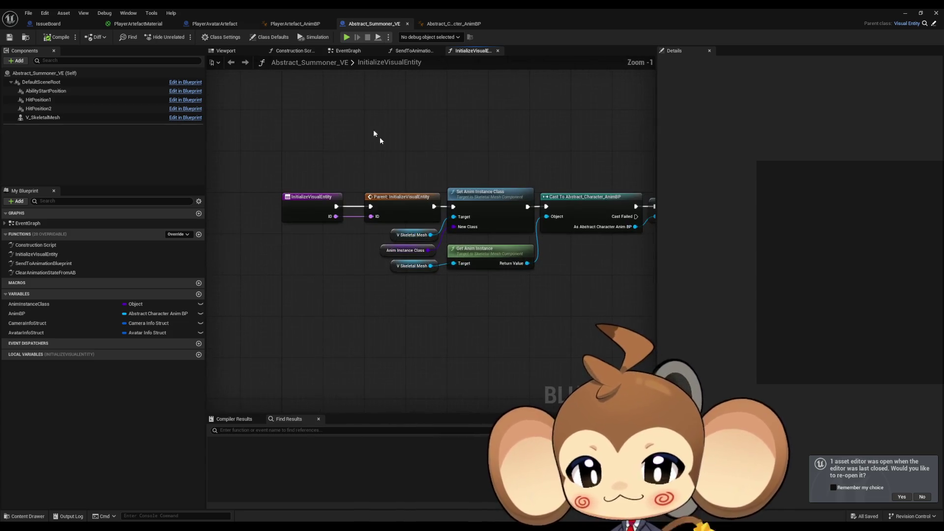
click(449, 26)
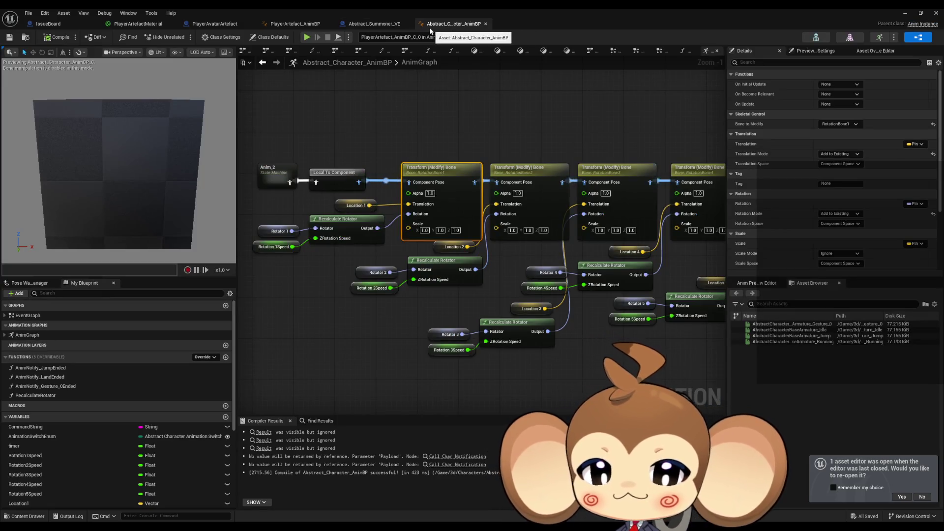
click(295, 23)
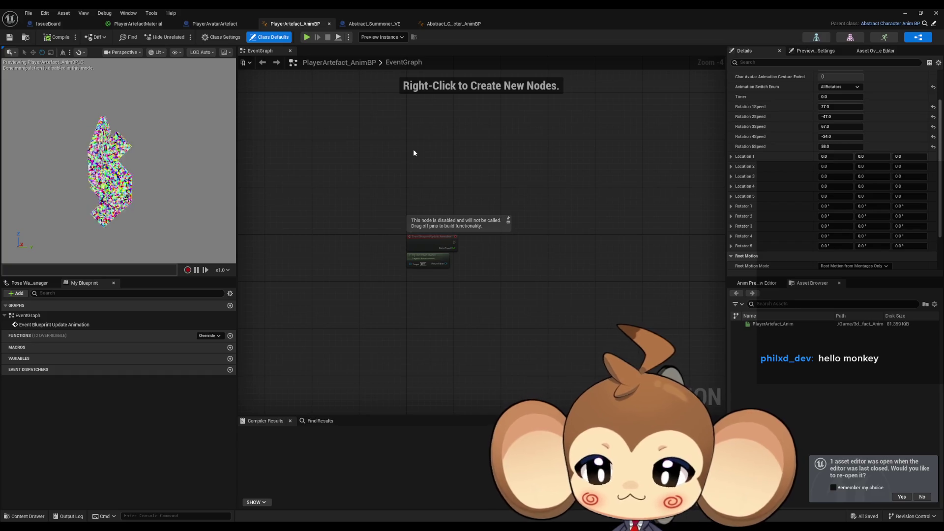
drag(413, 152, 427, 131)
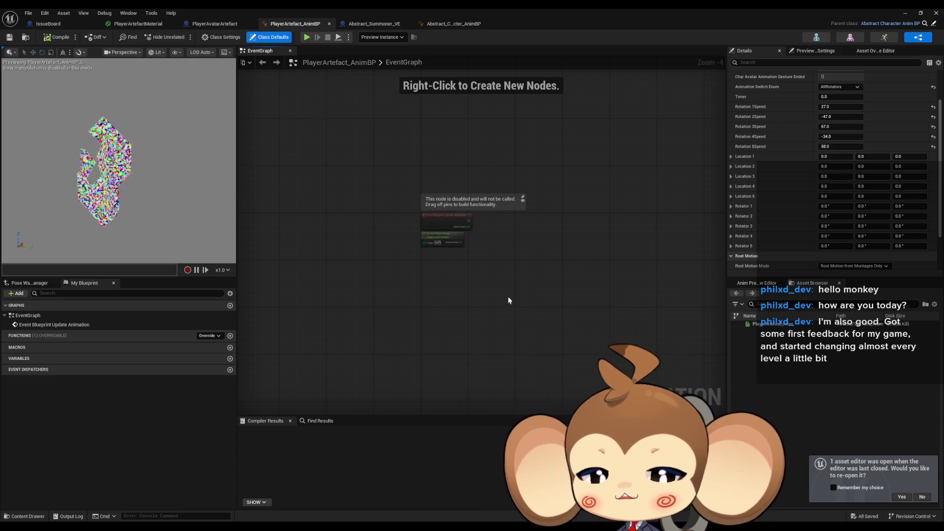
Zoom in on the PlayerArtefact_AnimBP EventGraph toward a 1:1 view.
scroll(508, 300, up, 1)
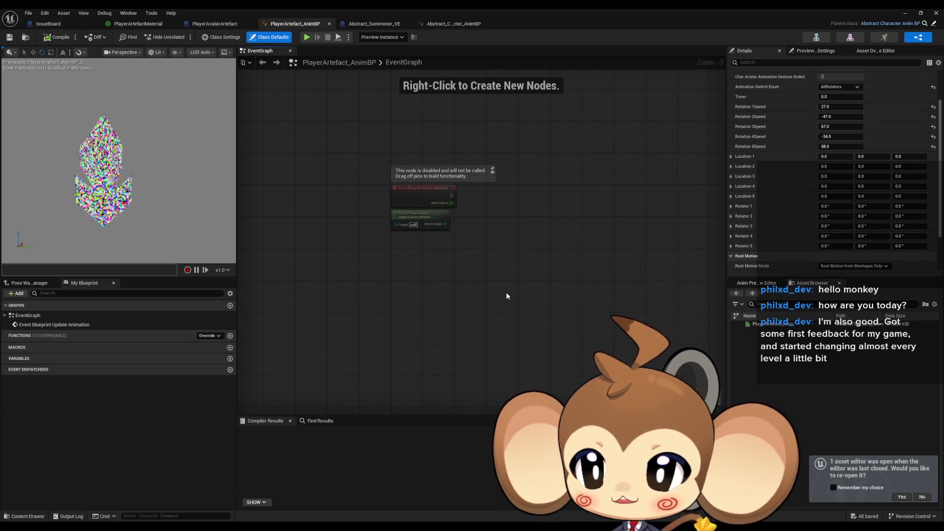
scroll(487, 301, up, 4)
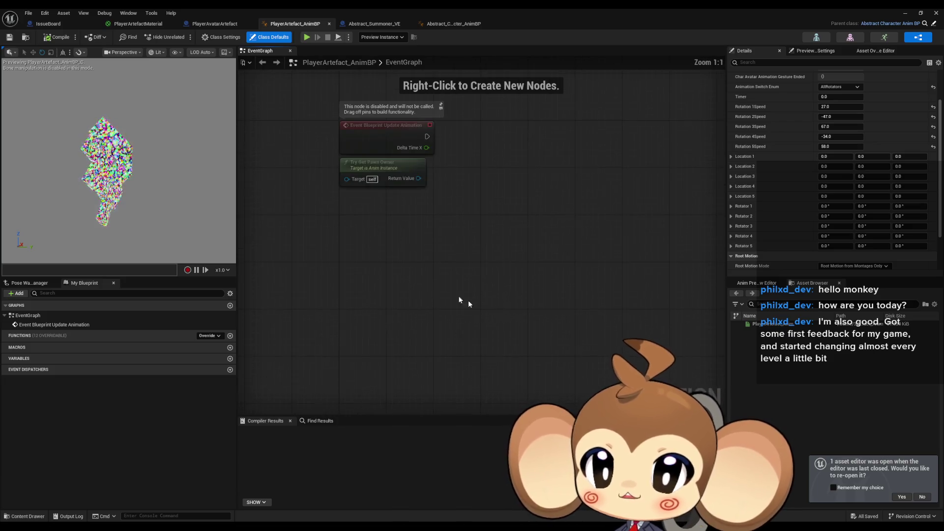
Add a Custom Event node to the EventGraph, checking PlayerAvatarArtefact's power-down call.
right_click(391, 293)
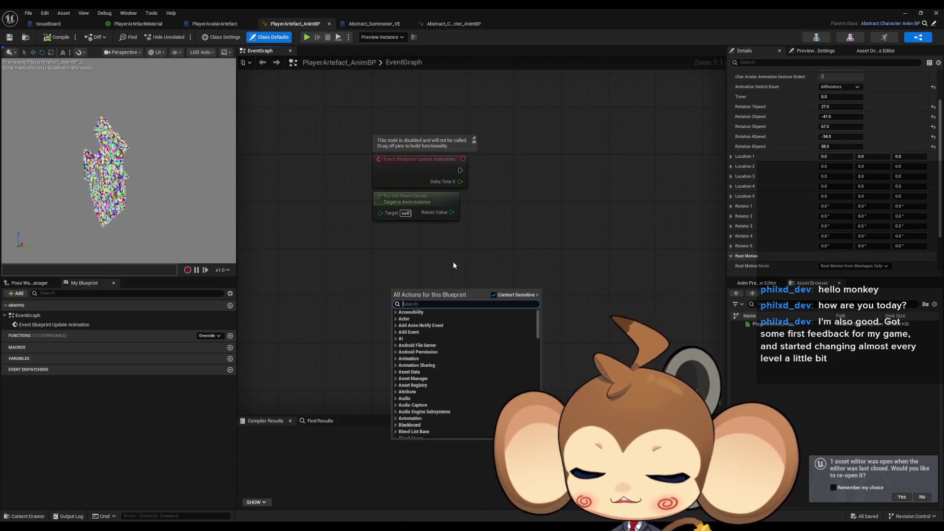
text(custom event)
key(Return)
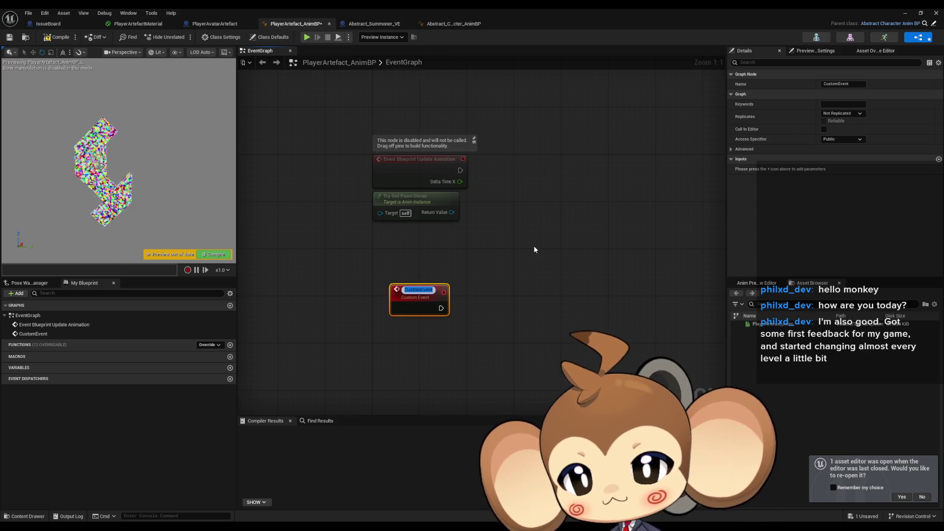
click(226, 25)
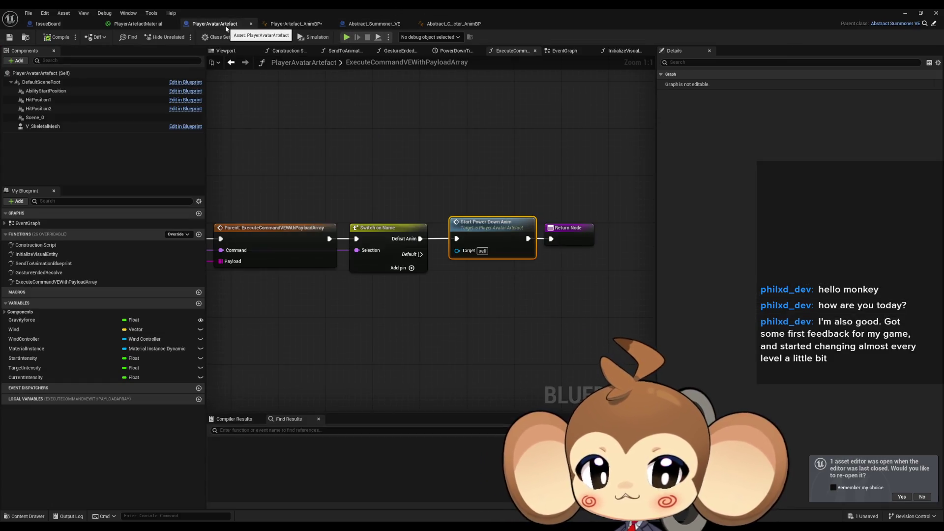
click(295, 24)
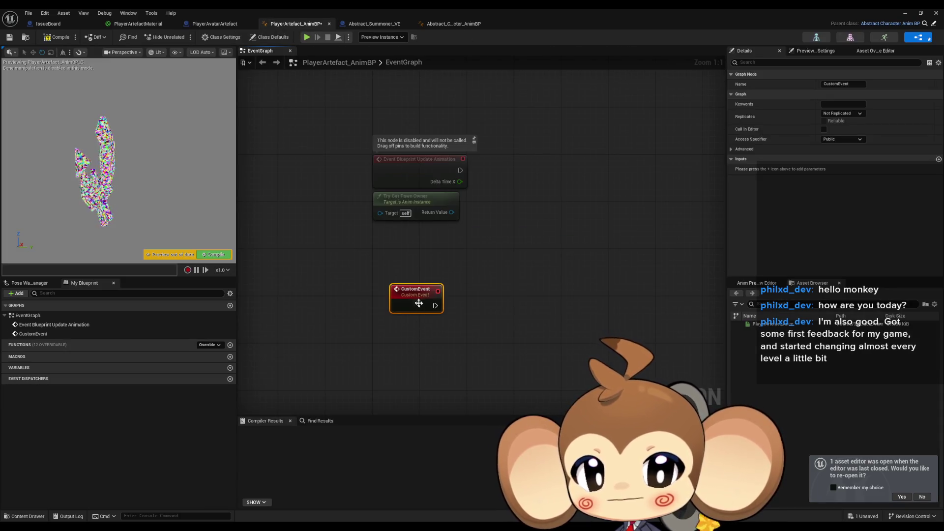
Rename the event to PowerDownAnimation and place it below the existing nodes.
key(F2)
text(Power)
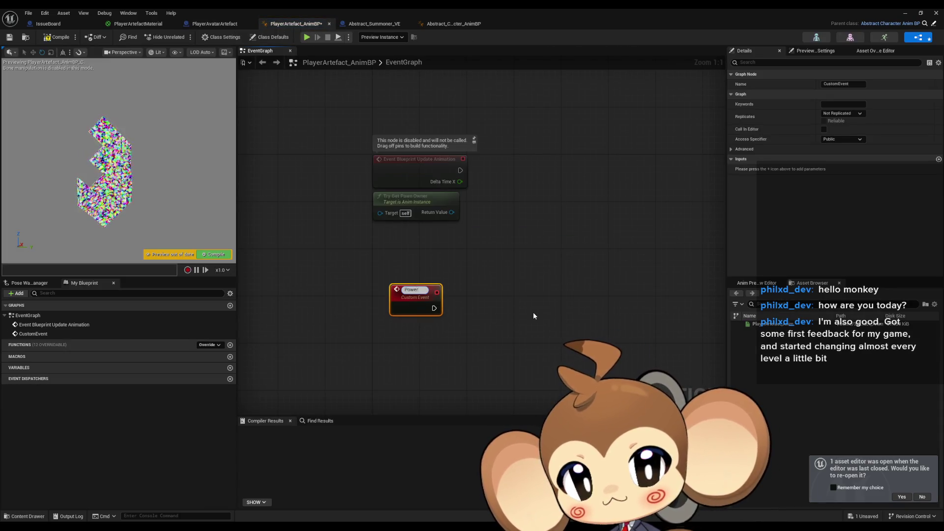
text(DownAnimation)
key(Return)
drag(429, 291, 412, 321)
click(502, 278)
mouse_move(535, 298)
mouse_down()
mouse_move(490, 318)
mouse_move(474, 259)
mouse_up()
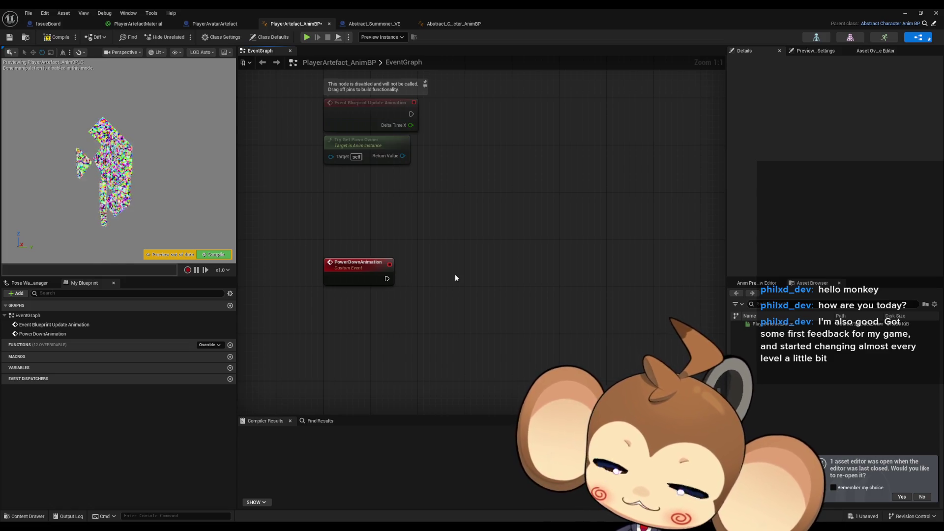
mouse_move(381, 273)
mouse_down()
mouse_move(373, 272)
mouse_move(457, 280)
mouse_up()
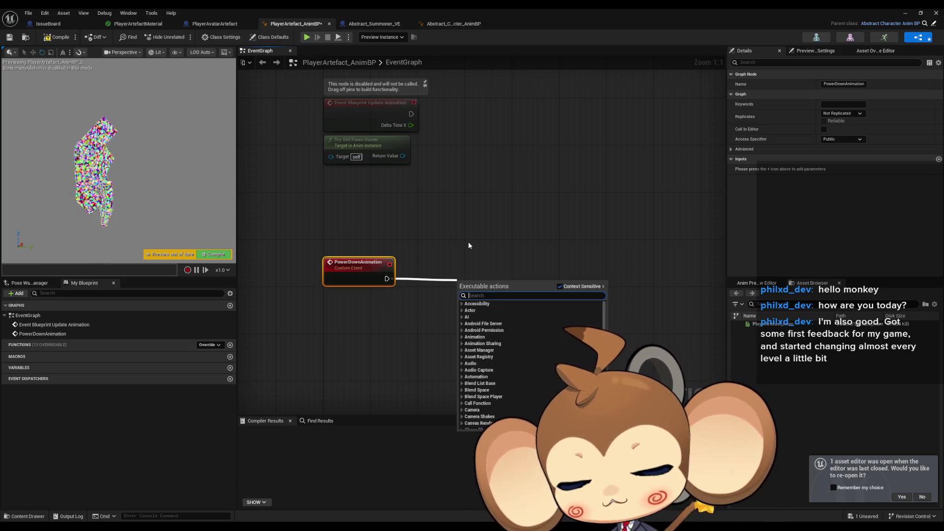
Wire a Sequence node to the event, then add and undo a Cast To TimelineComponent node.
text(sequence)
key(Return)
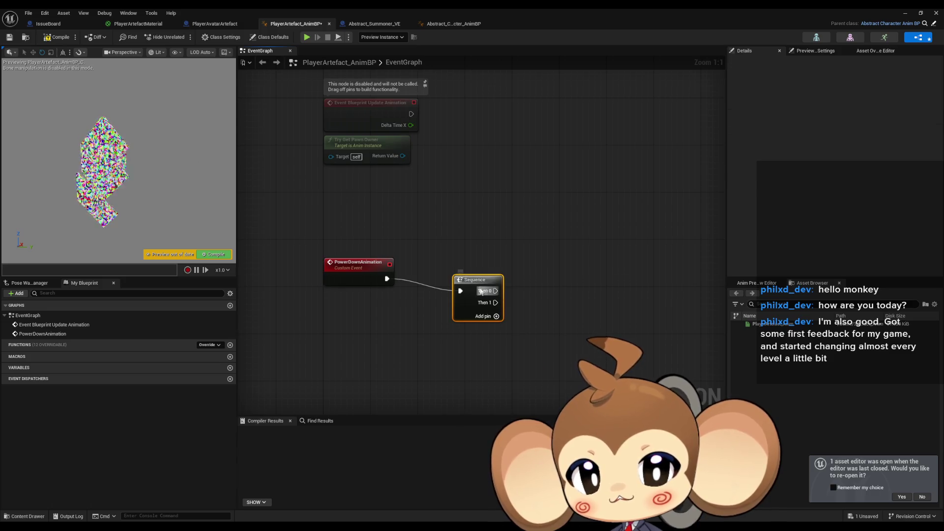
mouse_move(472, 278)
mouse_down()
mouse_move(406, 274)
mouse_move(440, 274)
mouse_up()
text(timeline)
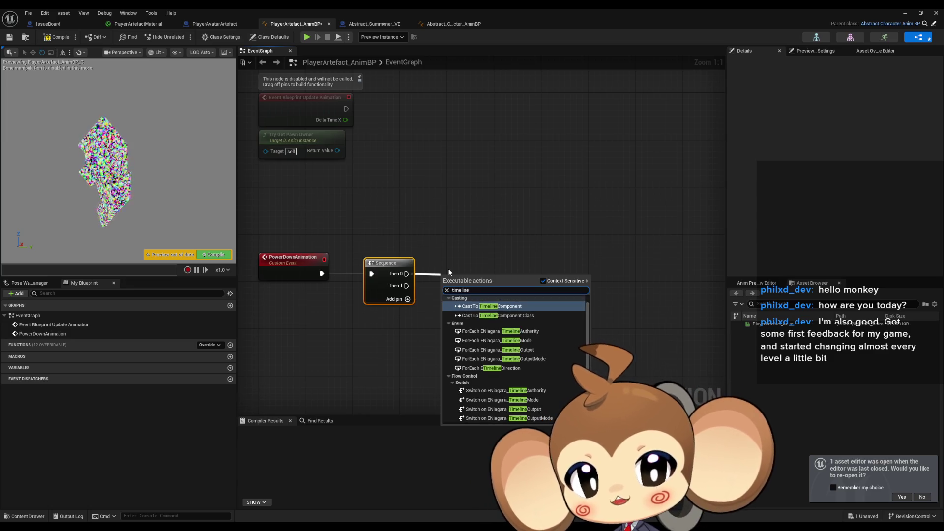
key(Return)
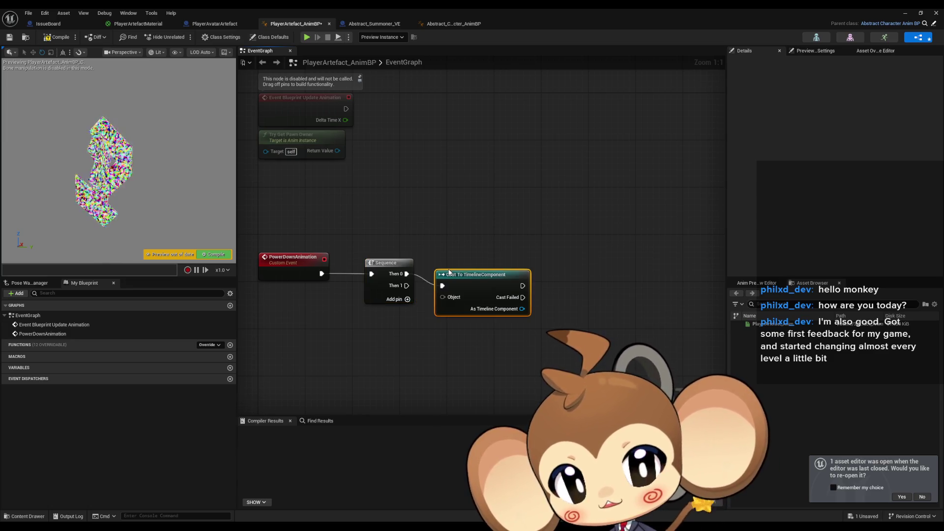
key(ctrl+z)
Try a Switch on ETimelineDirection from Then 0, remove it, and cancel the timeline search.
drag(406, 274, 464, 272)
text(timeline)
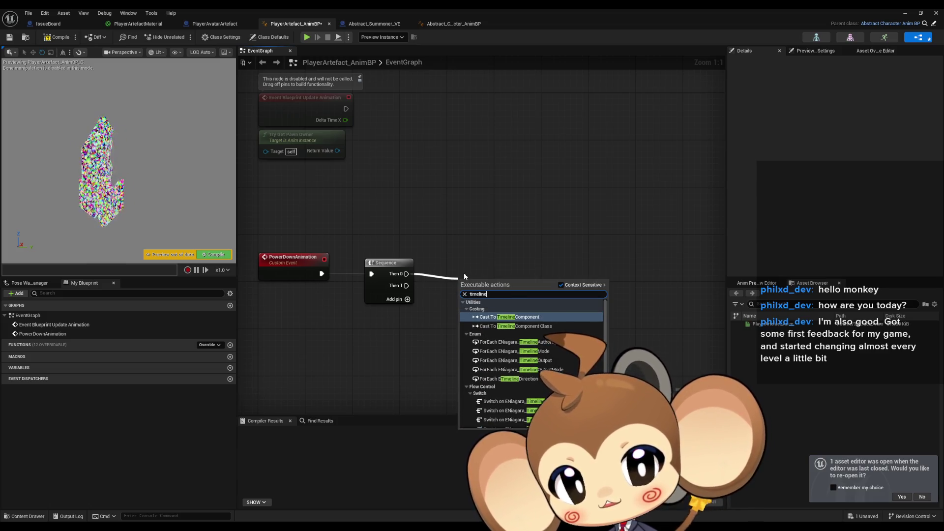
key(Down)
key(Down)
key(Down)
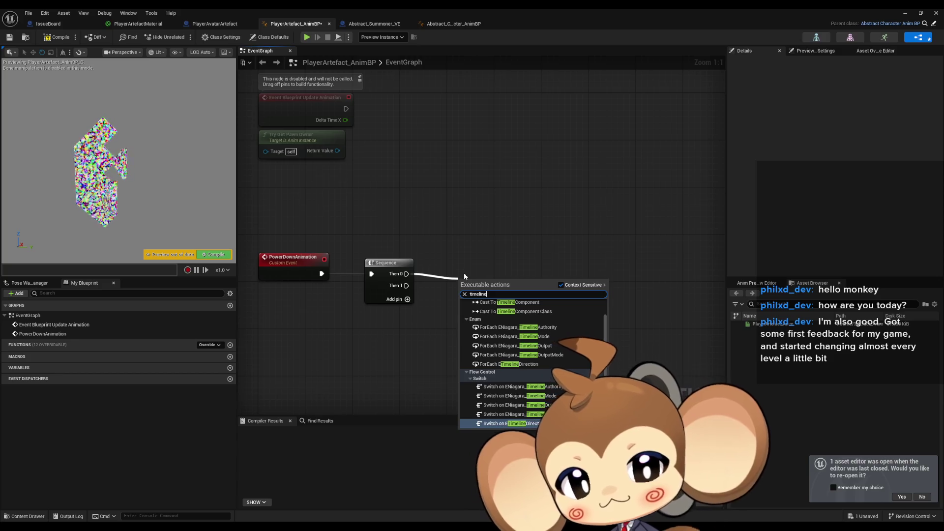
key(Return)
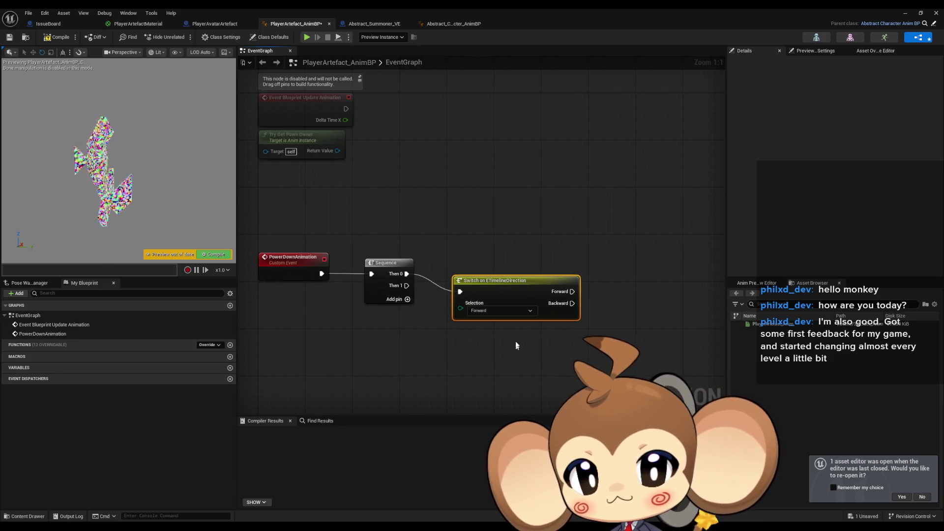
key(Delete)
drag(407, 274, 478, 277)
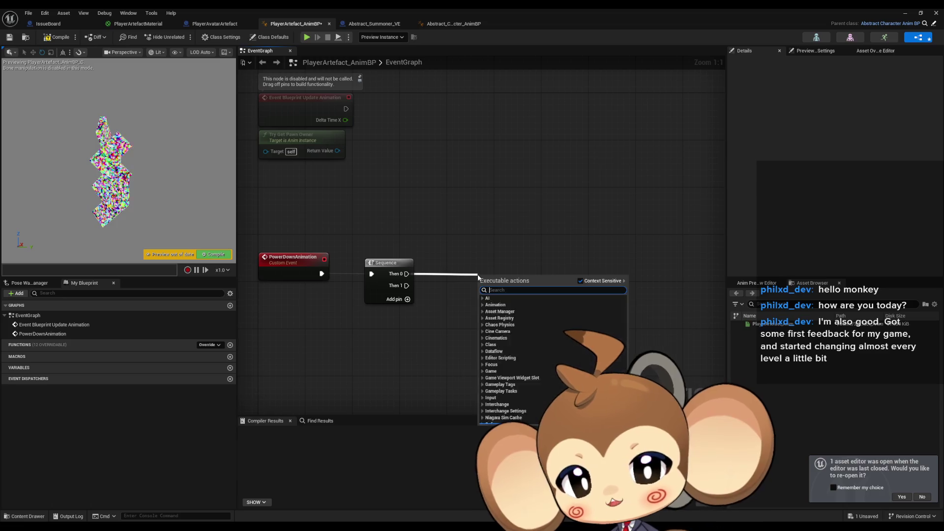
text(time)
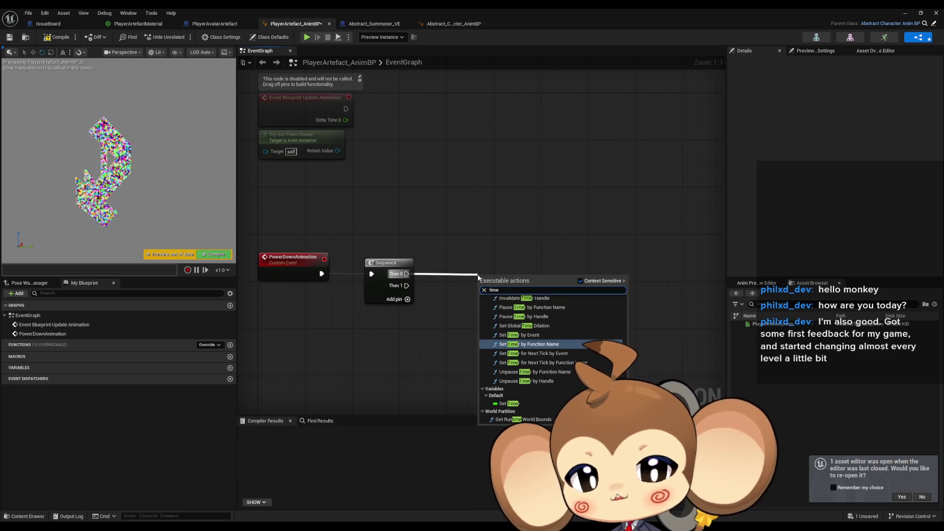
text(line)
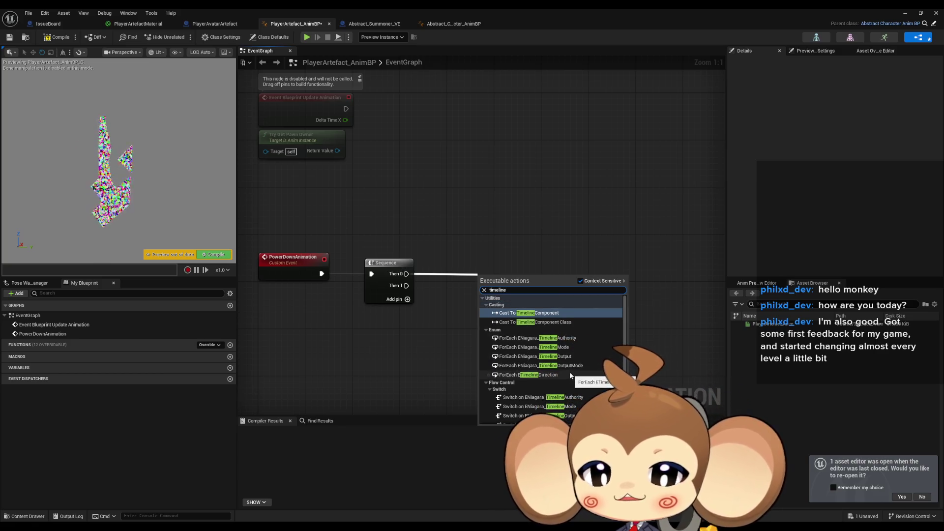
scroll(570, 372, down, 1)
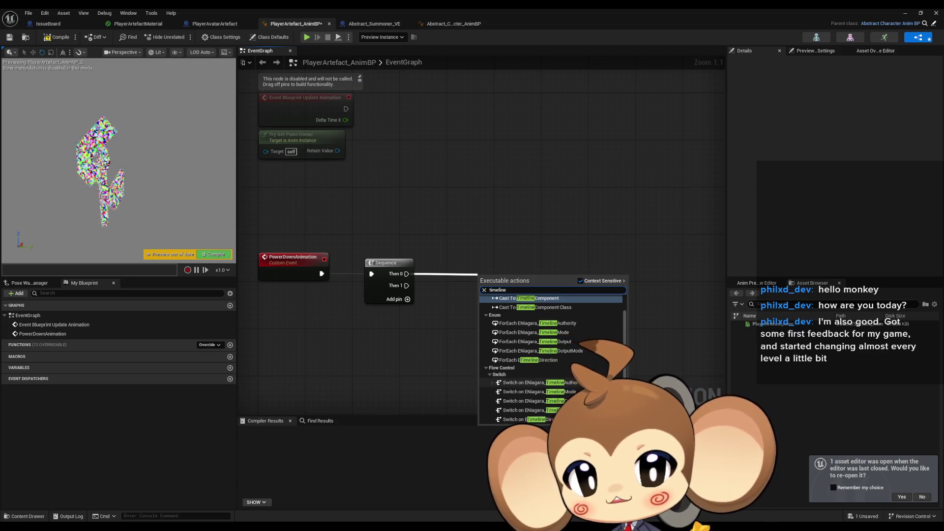
scroll(578, 384, up, 1)
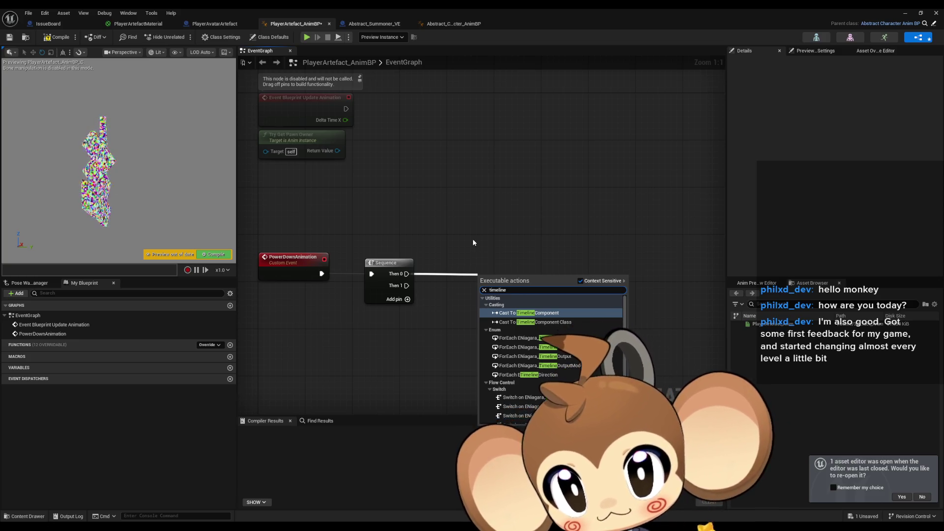
click(473, 240)
Delete the Sequence node and the PowerDownAnimation custom event.
mouse_move(474, 242)
mouse_down()
mouse_move(563, 246)
mouse_move(523, 285)
mouse_move(543, 318)
mouse_up()
key(Delete)
mouse_move(363, 223)
mouse_down()
mouse_move(482, 288)
mouse_move(420, 297)
mouse_up()
key(Delete)
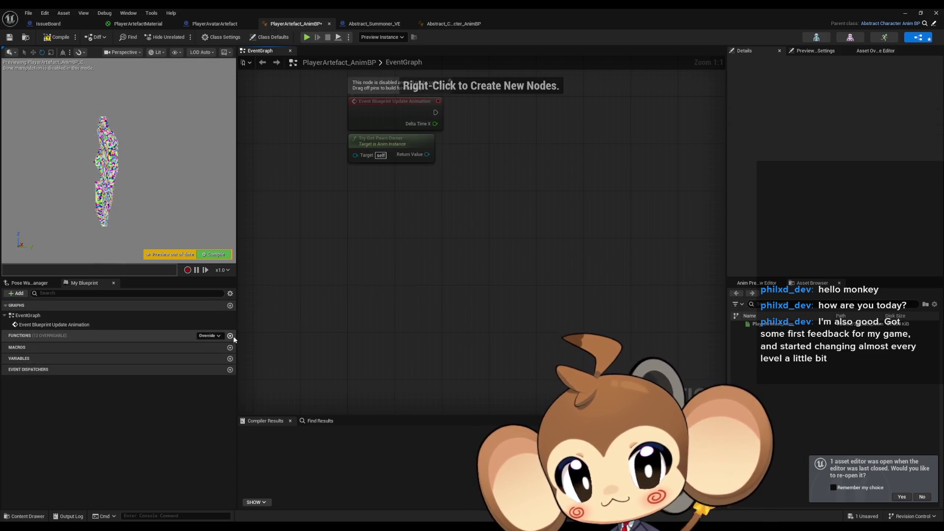
Add a new function named PowerDownAnimationProcedure to PlayerArtefact_AnimBP.
click(229, 335)
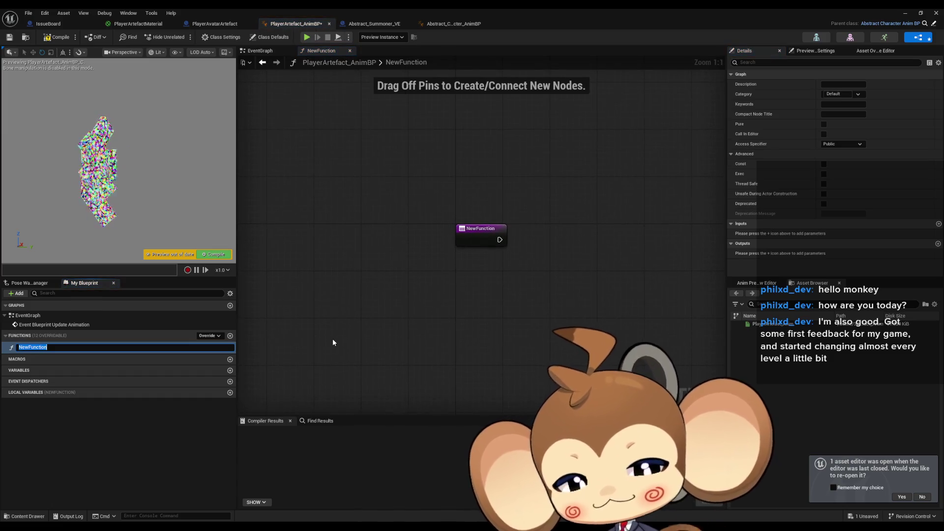
text(PowerDownAn)
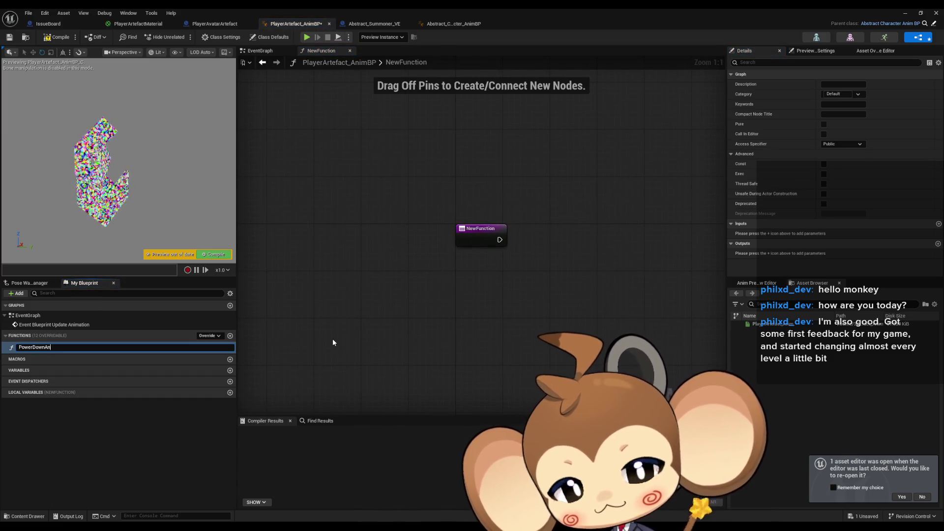
text(imation)
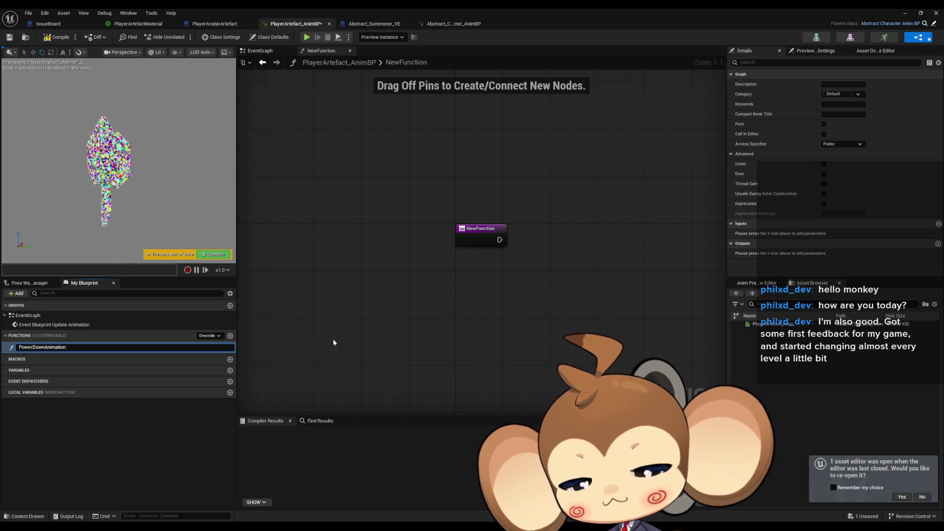
text(Procedure)
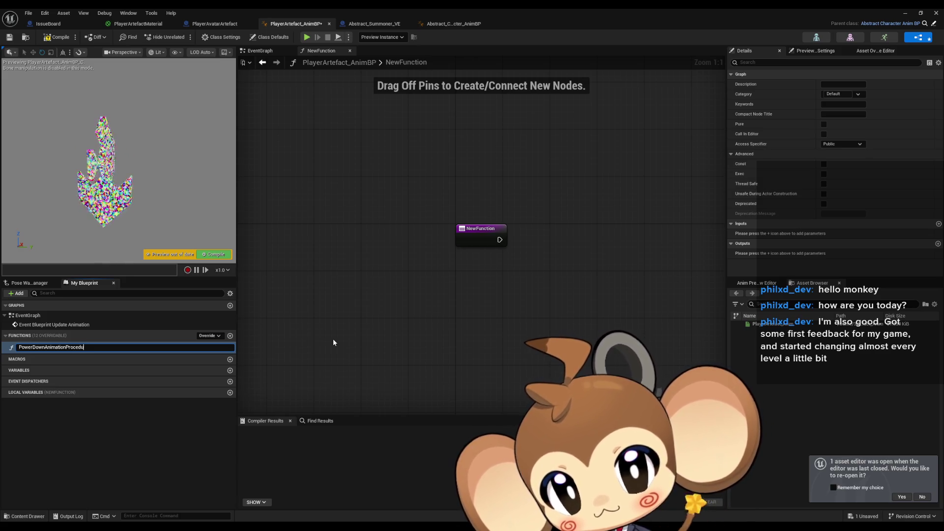
key(Return)
Give the function's entry node a Float input named AnimationTime.
click(521, 230)
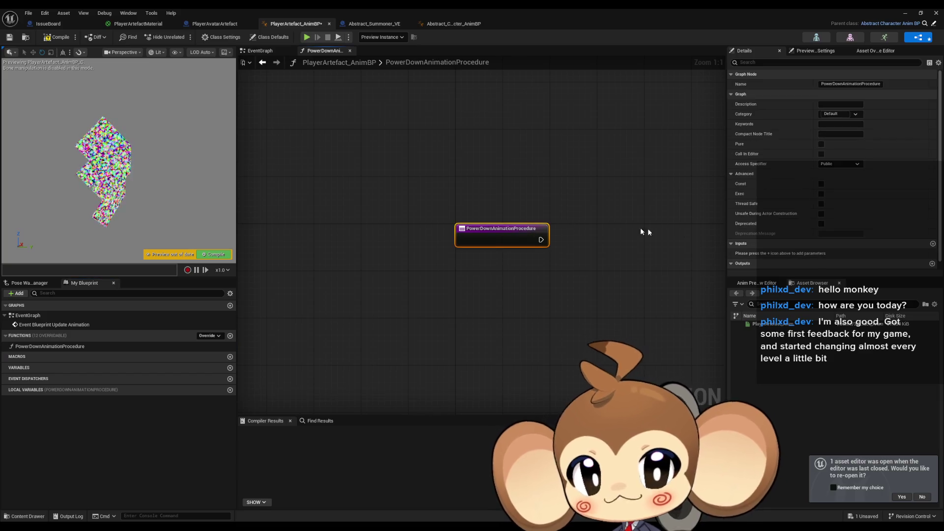
click(933, 244)
click(839, 253)
click(840, 303)
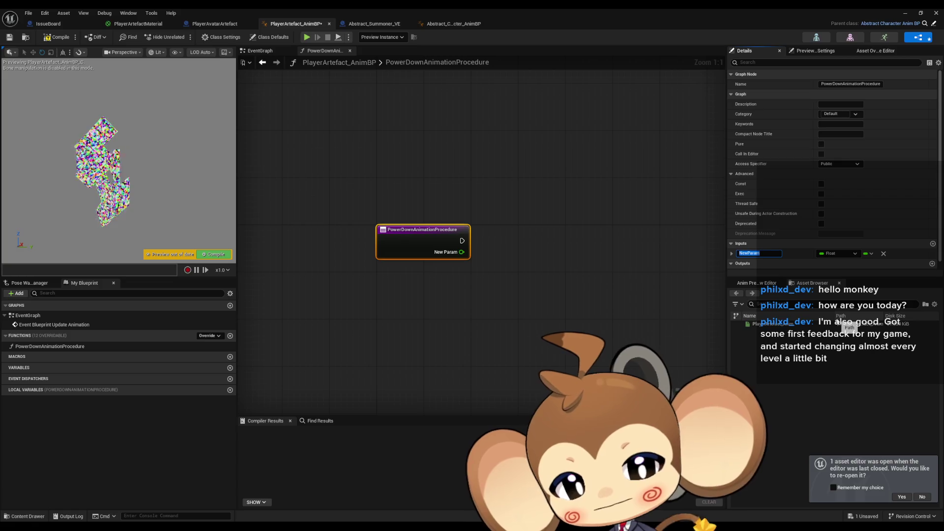
text(Float)
key(Return)
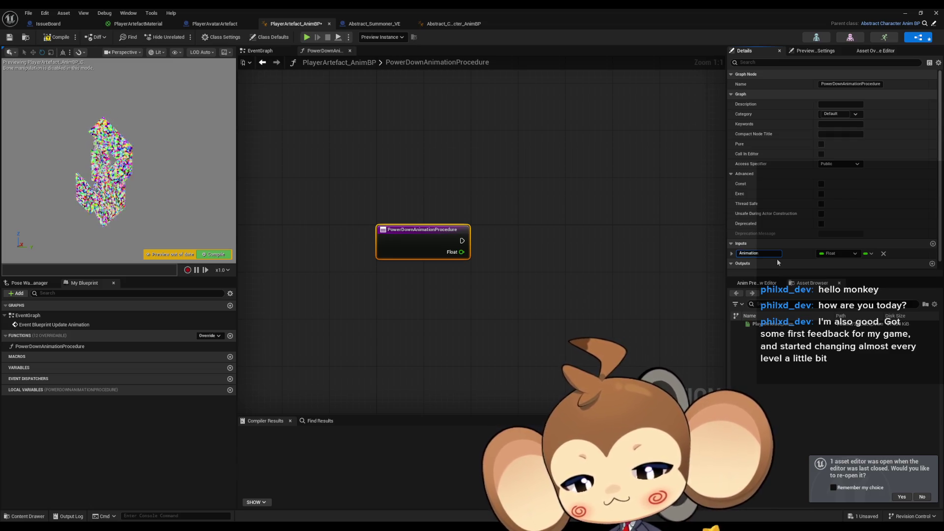
text(Time)
key(Return)
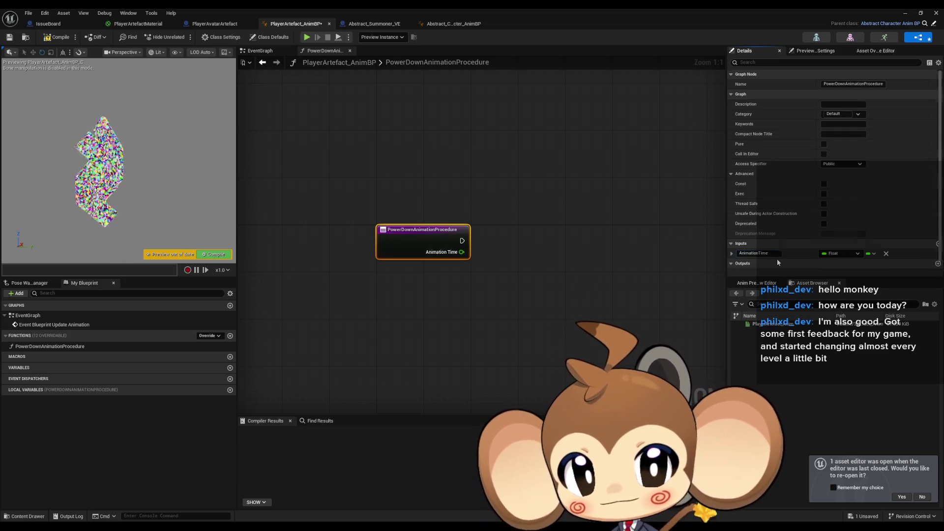
click(497, 224)
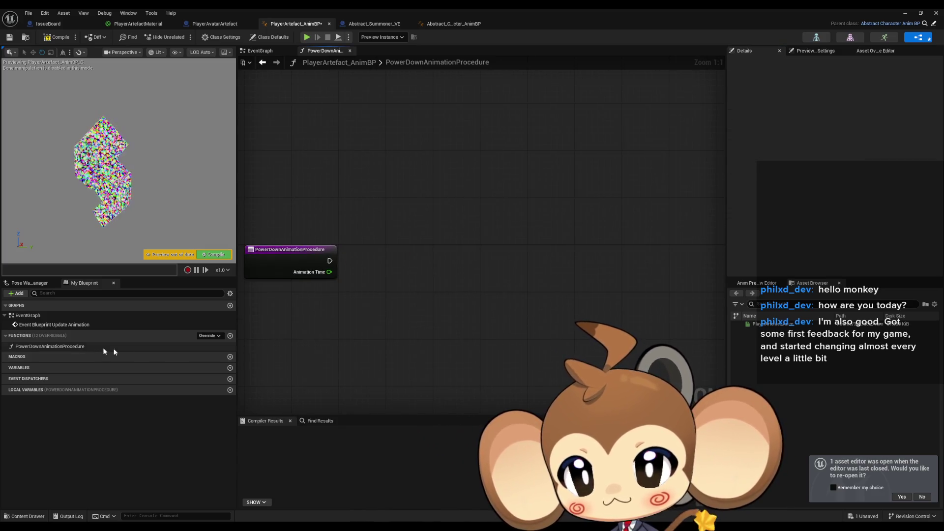
Review the blueprint's Class Defaults, then bring up the Abstract_Character_AnimBP editor.
drag(431, 287, 456, 291)
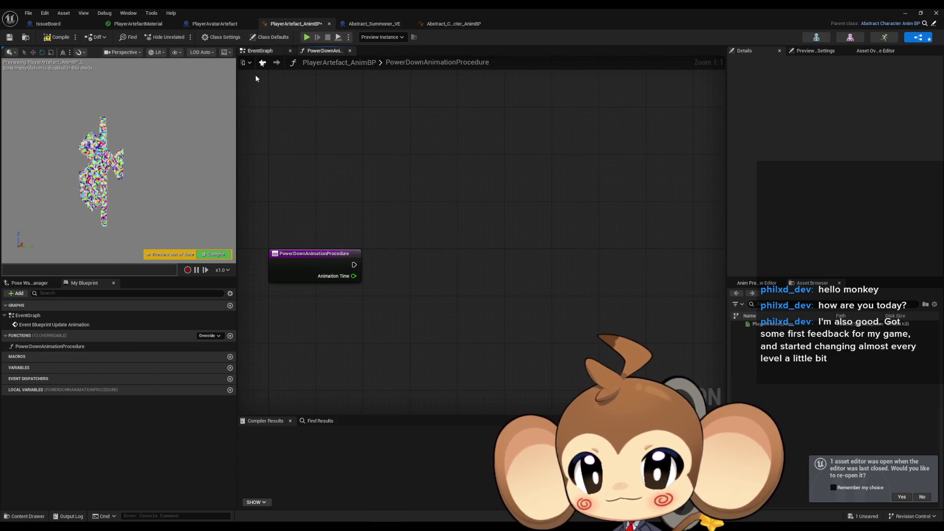
click(271, 39)
drag(494, 167, 557, 166)
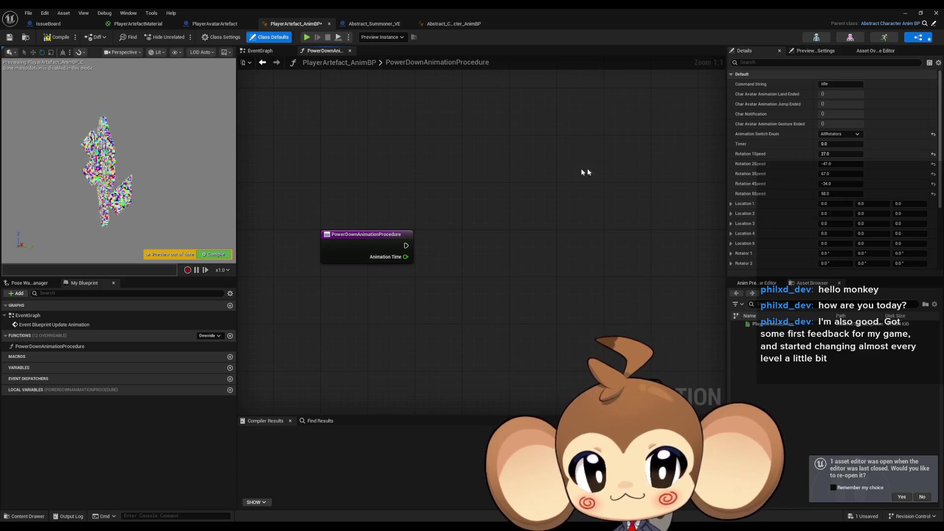
scroll(594, 172, down, 1)
scroll(873, 196, down, 1)
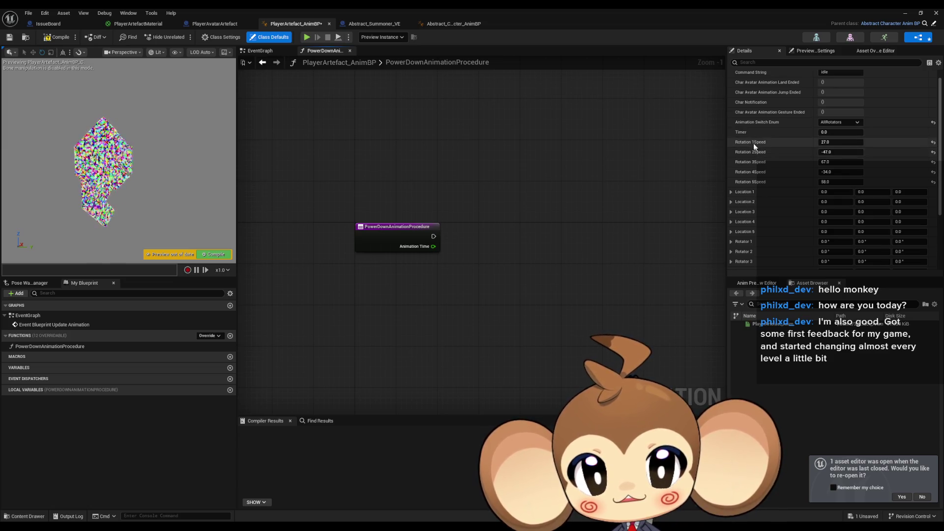
scroll(781, 201, down, 3)
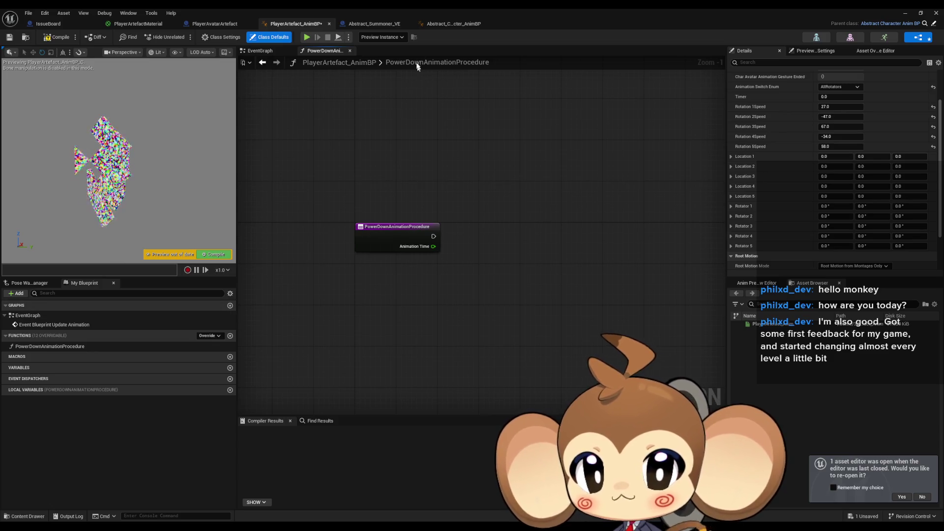
click(453, 25)
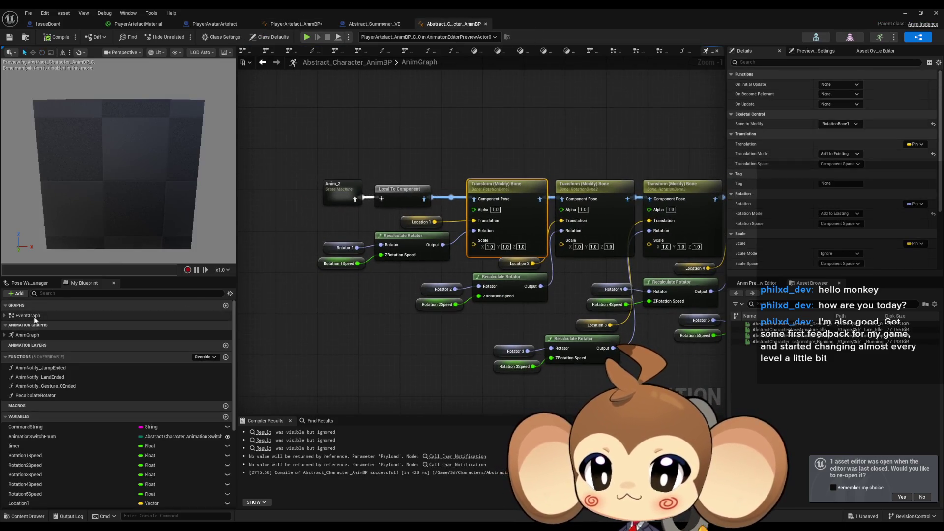
In the EventGraph, break the Delta Time link into the timer Add node, recompile, and return to PlayerArtefact_AnimBP.
double_click(35, 316)
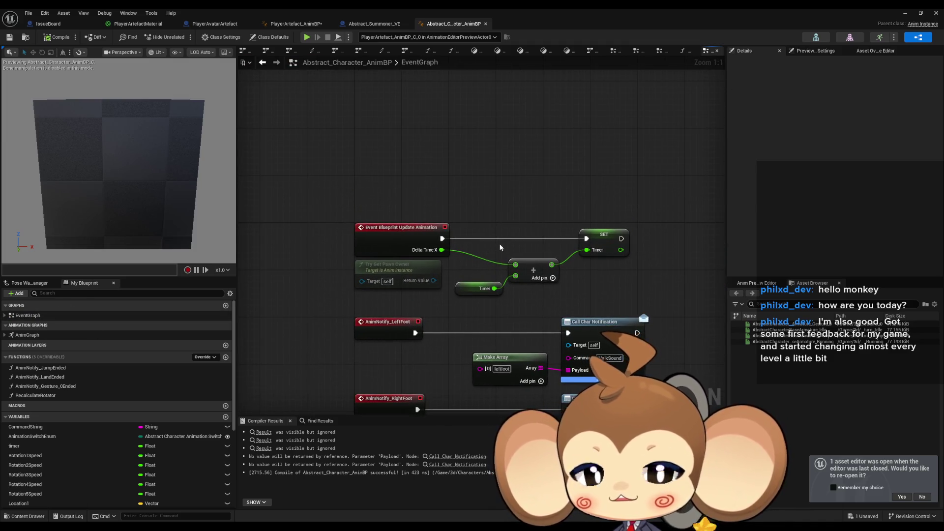
alt+click(515, 264)
click(49, 41)
click(304, 24)
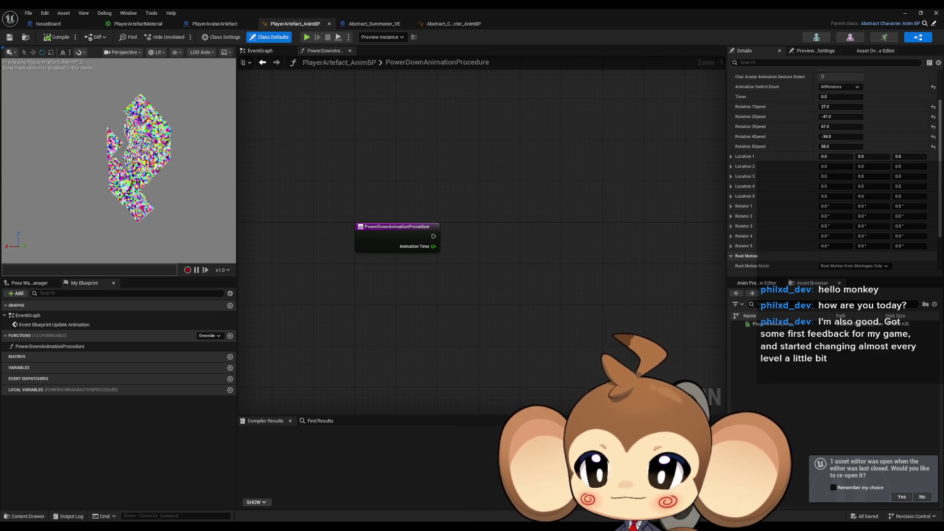
click(221, 26)
click(307, 25)
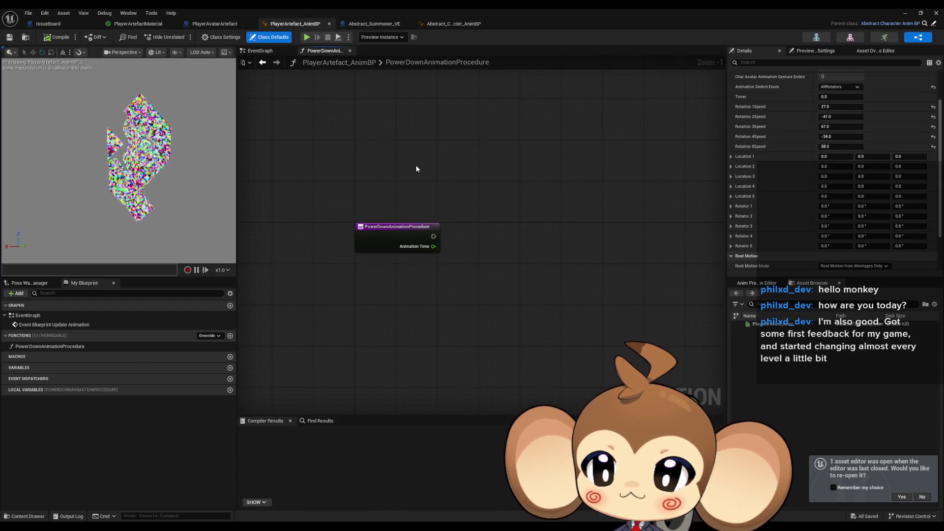
click(208, 25)
click(288, 24)
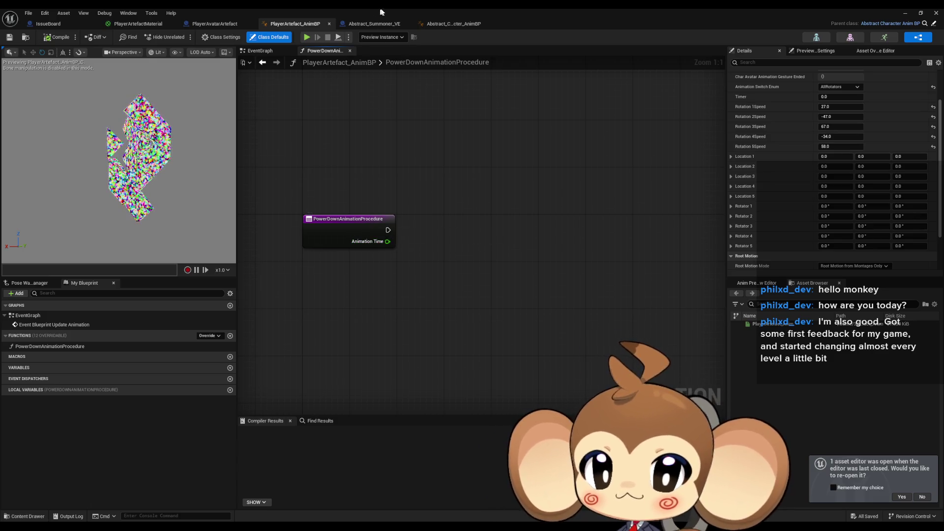
click(445, 24)
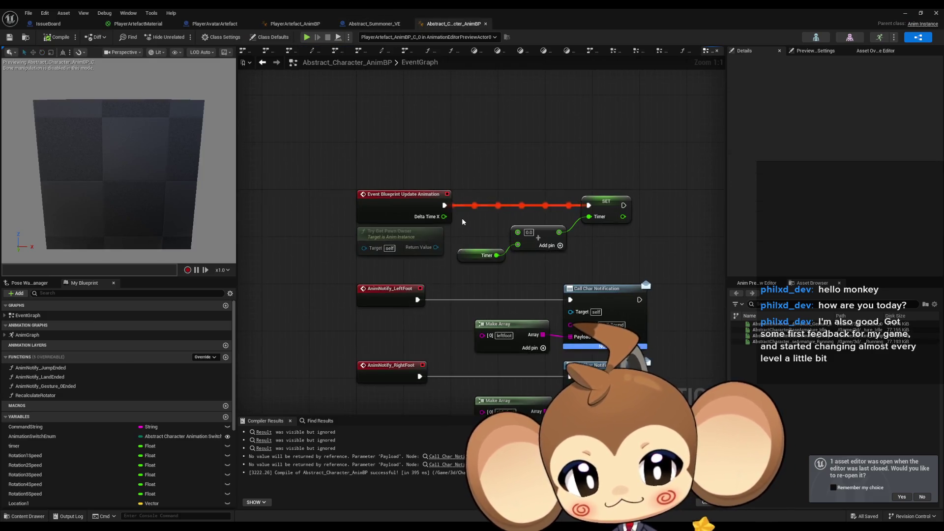
Insert a Multiply node between Delta Time and the timer addition.
drag(444, 216, 488, 162)
text(multiply)
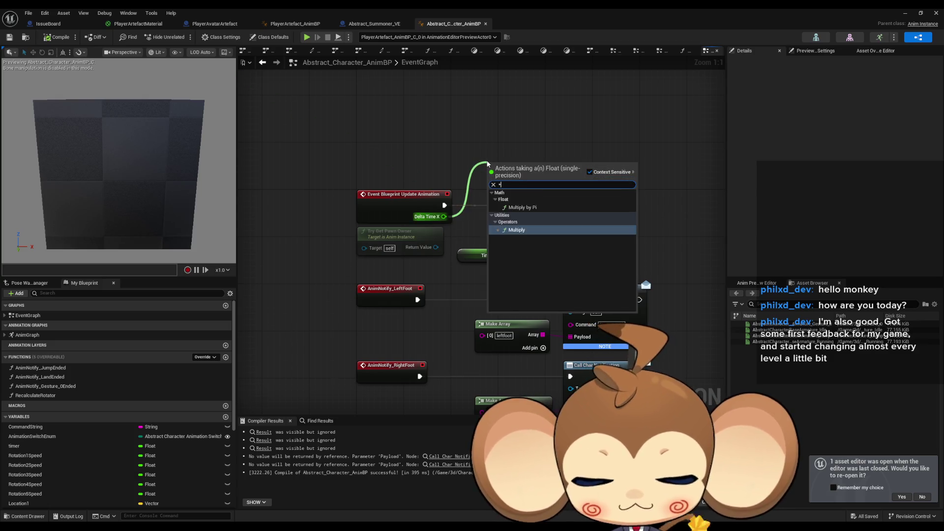
key(Return)
drag(531, 204, 518, 232)
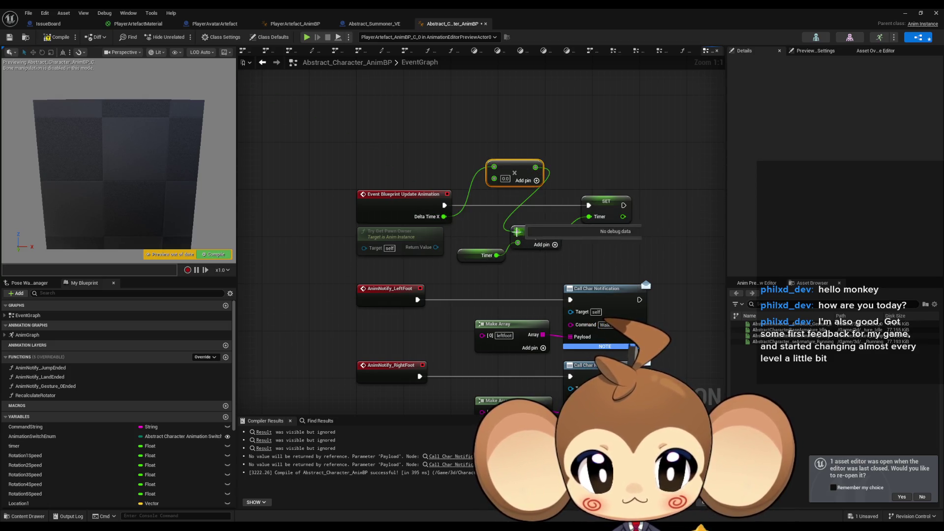
Create a Float variable named DeltaTimePercent.
click(225, 416)
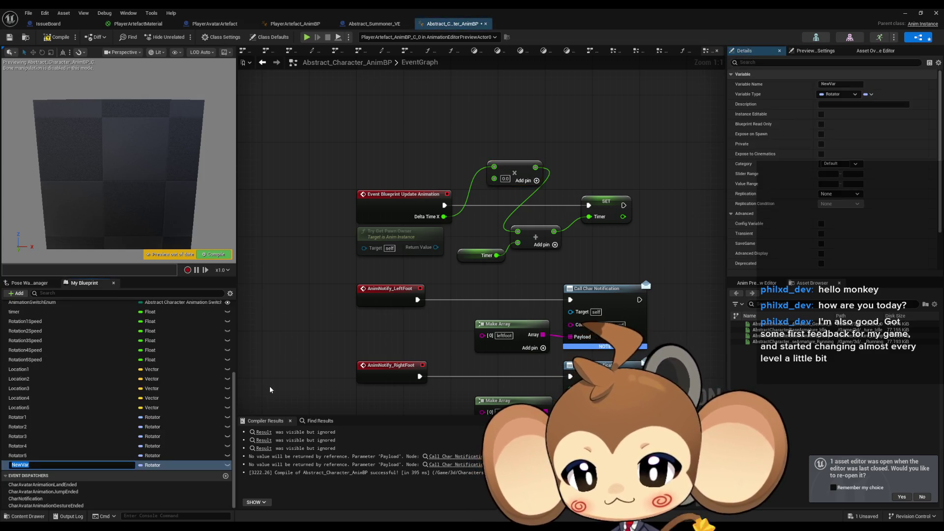
text(Timer)
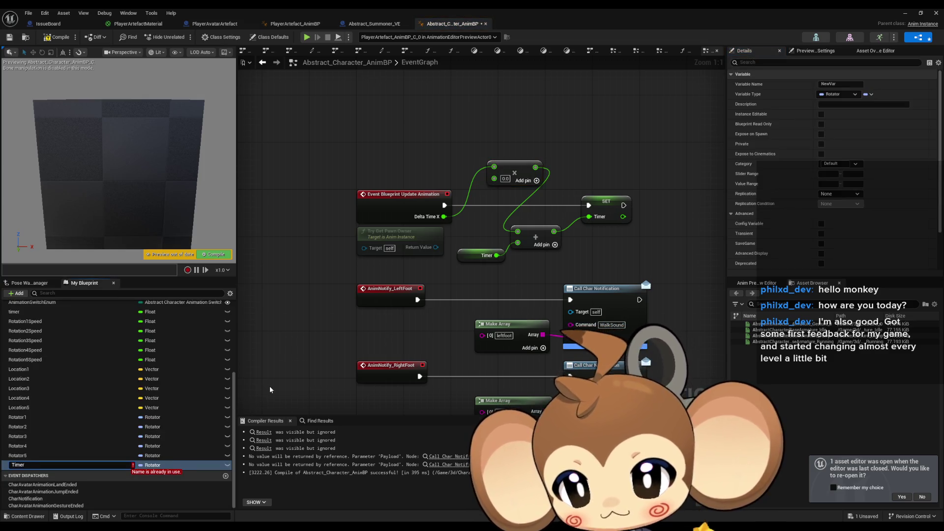
key(BackSpace)
key(BackSpace)
key(BackSpace)
text(Delta)
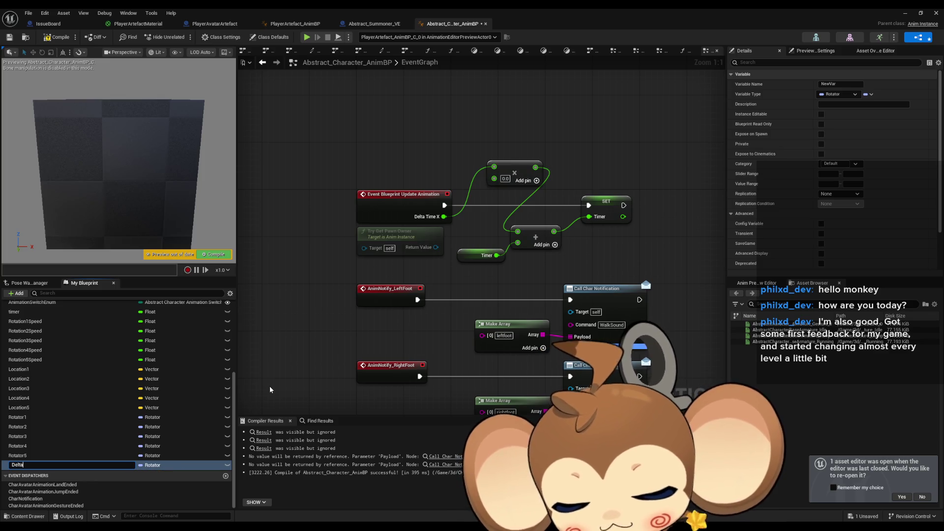
text(TimePercent)
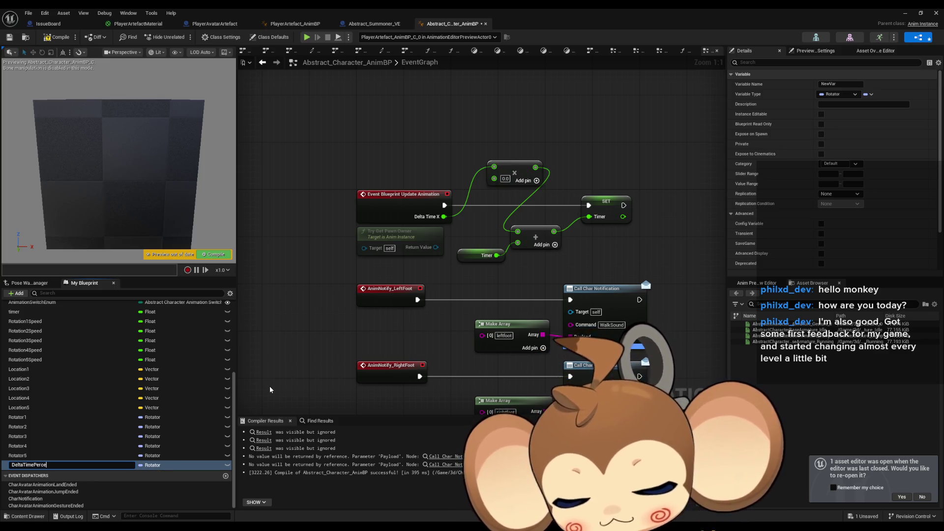
key(Return)
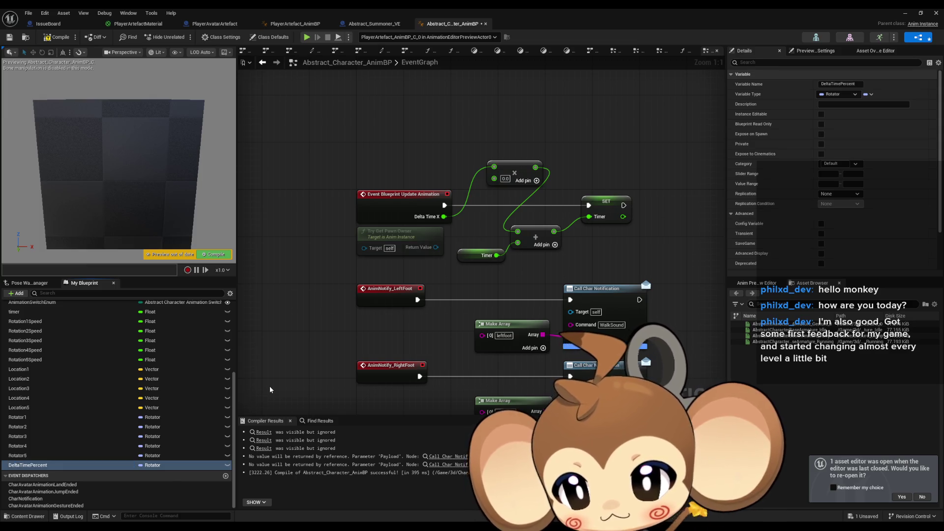
click(154, 467)
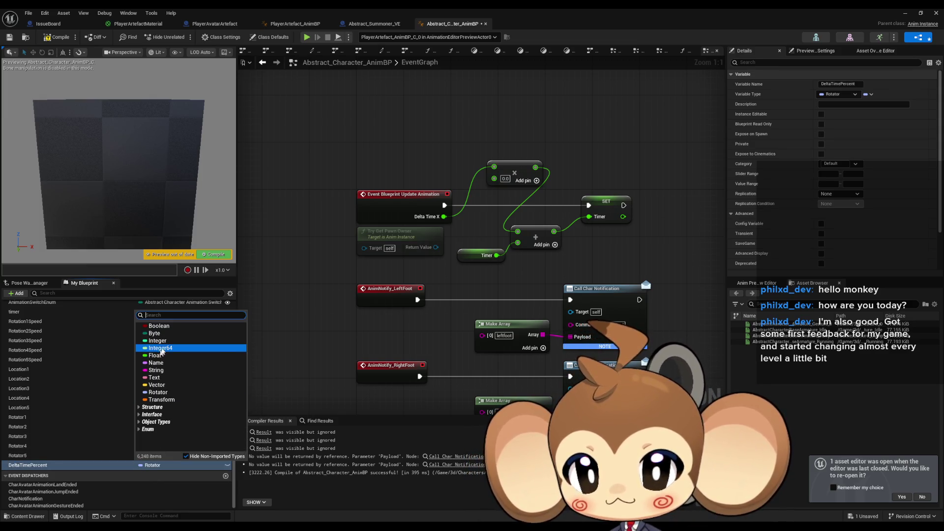
click(155, 355)
Wire a DeltaTimePercent getter into the Multiply node, tidy the nodes, then compile and save all.
mouse_move(45, 467)
mouse_down()
mouse_move(420, 319)
mouse_move(379, 143)
mouse_up()
click(393, 149)
click(59, 37)
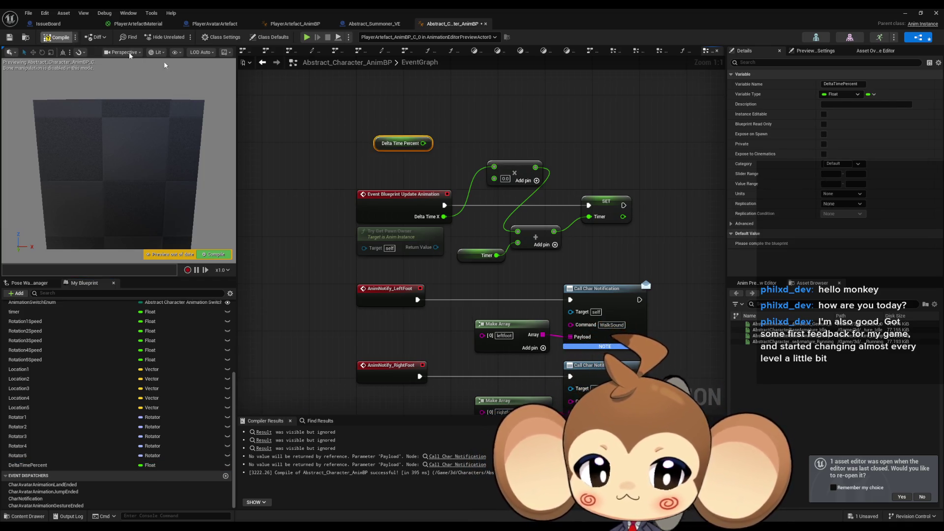
click(560, 157)
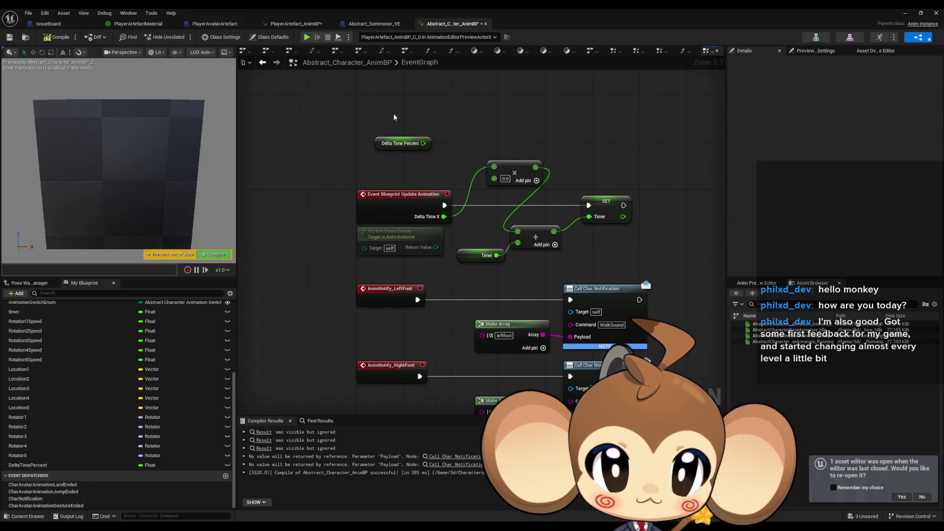
mouse_move(423, 143)
mouse_down()
mouse_move(595, 178)
mouse_move(494, 178)
mouse_move(309, 119)
mouse_up()
mouse_move(374, 258)
mouse_down()
mouse_move(520, 197)
mouse_move(590, 199)
mouse_move(566, 211)
mouse_move(602, 197)
mouse_up()
drag(422, 164, 457, 223)
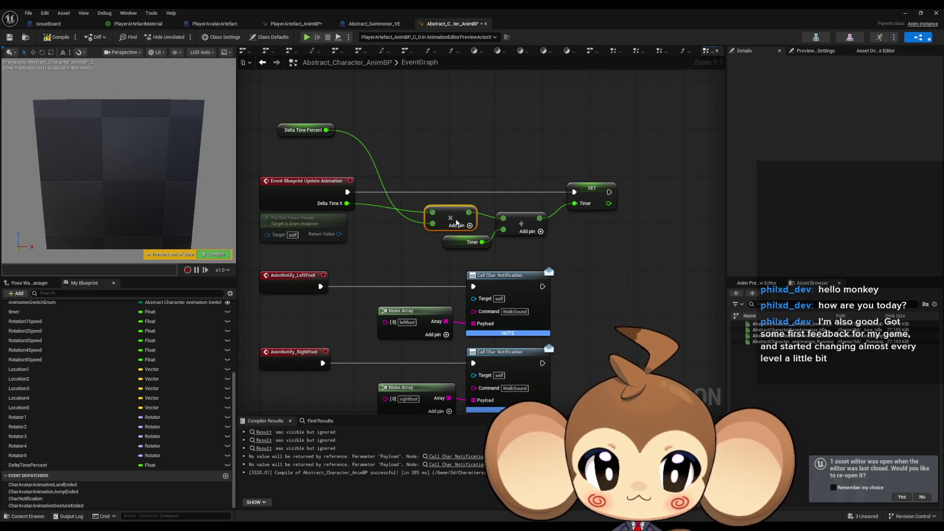
drag(287, 131, 368, 238)
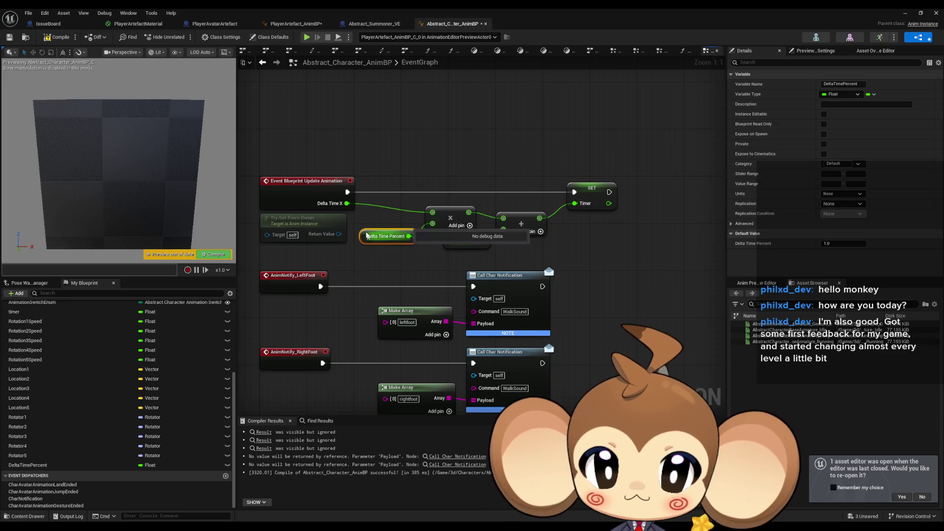
click(58, 37)
key(ctrl+shift+s)
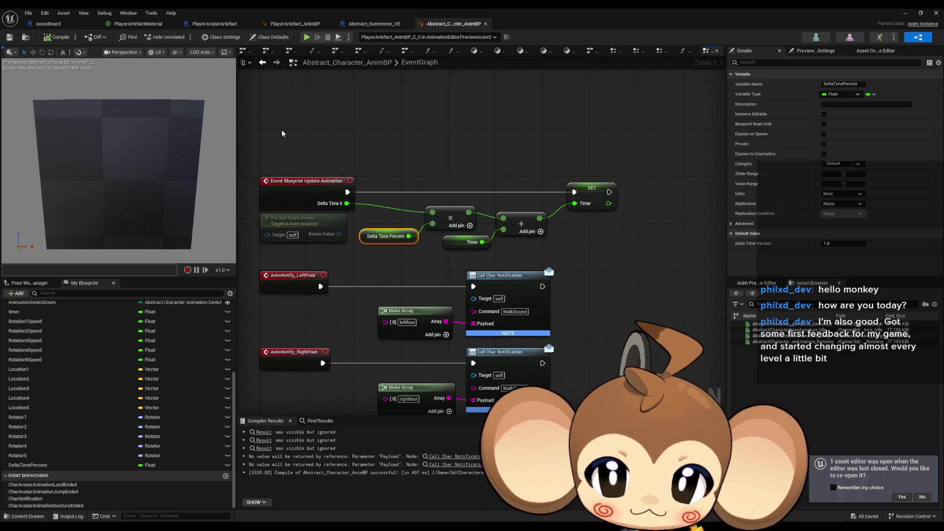
click(295, 24)
In Class Defaults, set PlayerArtefact_AnimBP's Delta Time Percent default to 0.0.
click(270, 37)
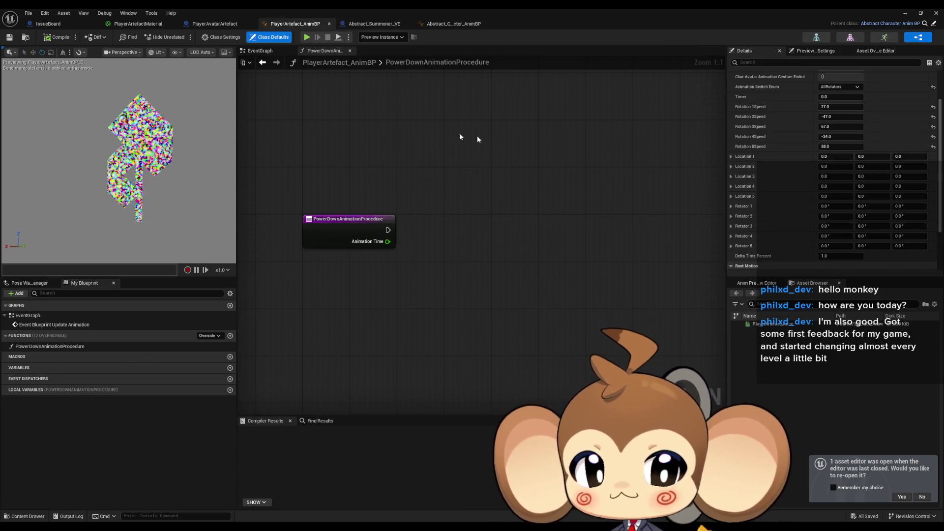
click(854, 257)
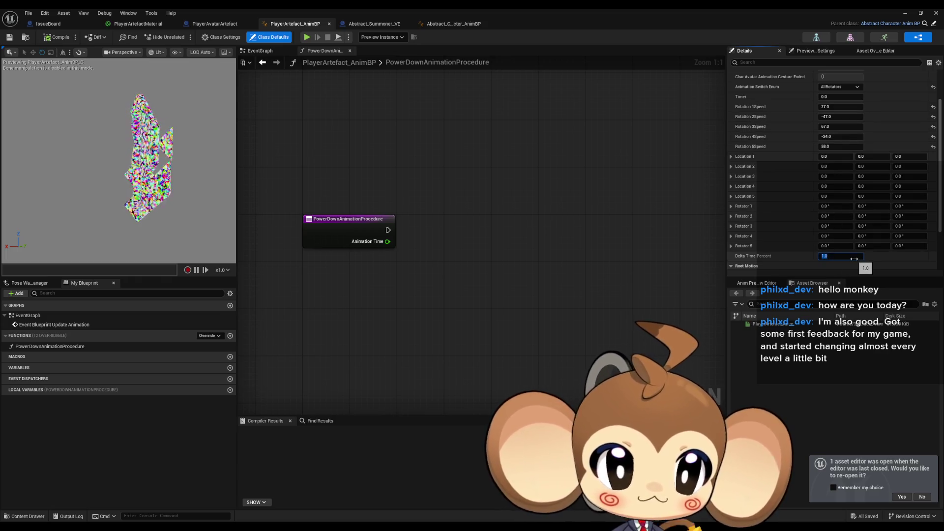
text(0.1)
key(Return)
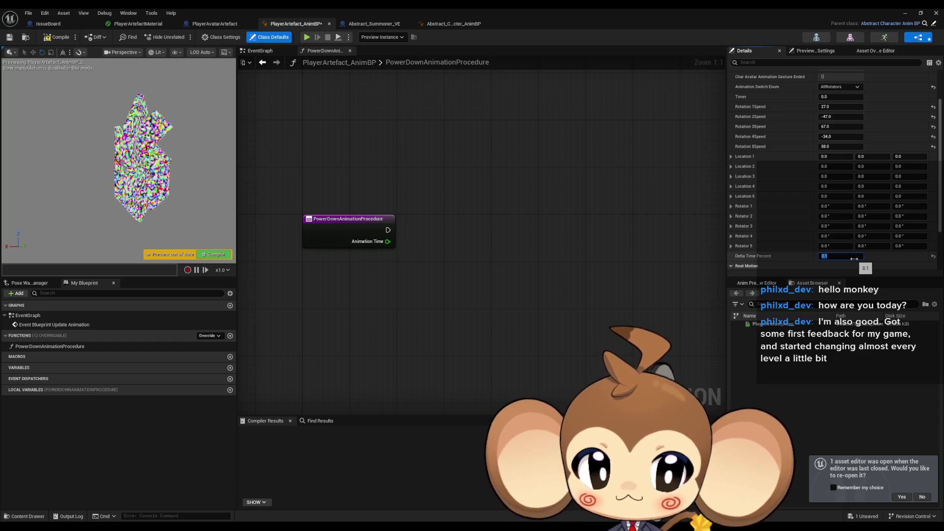
text(1)
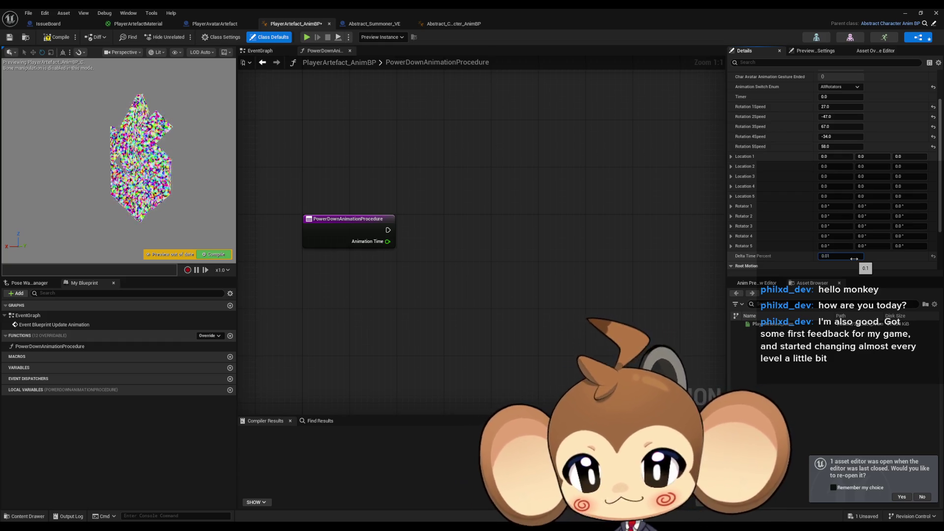
key(Return)
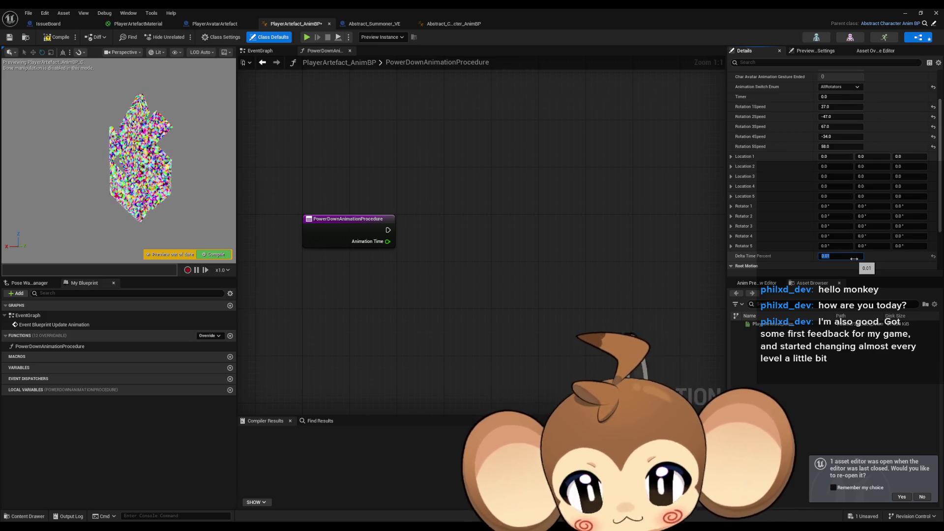
text(0)
key(Return)
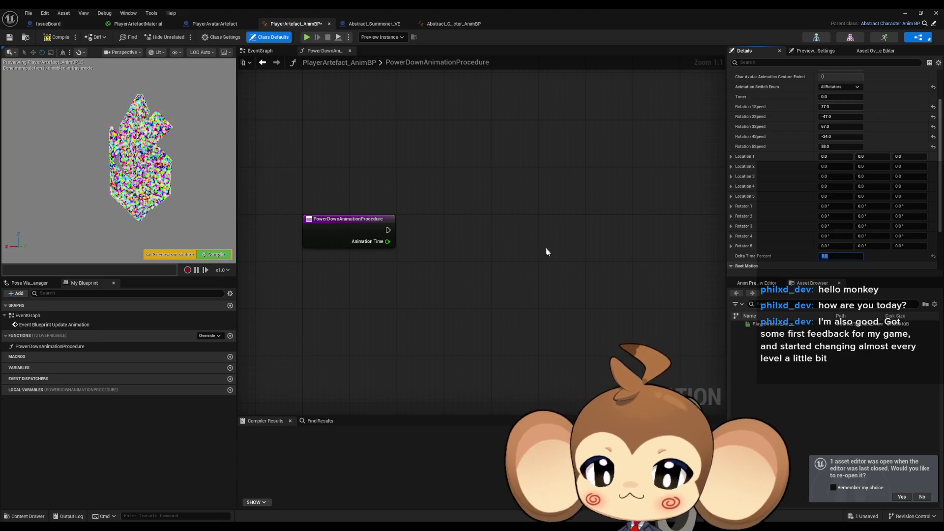
drag(387, 242, 446, 244)
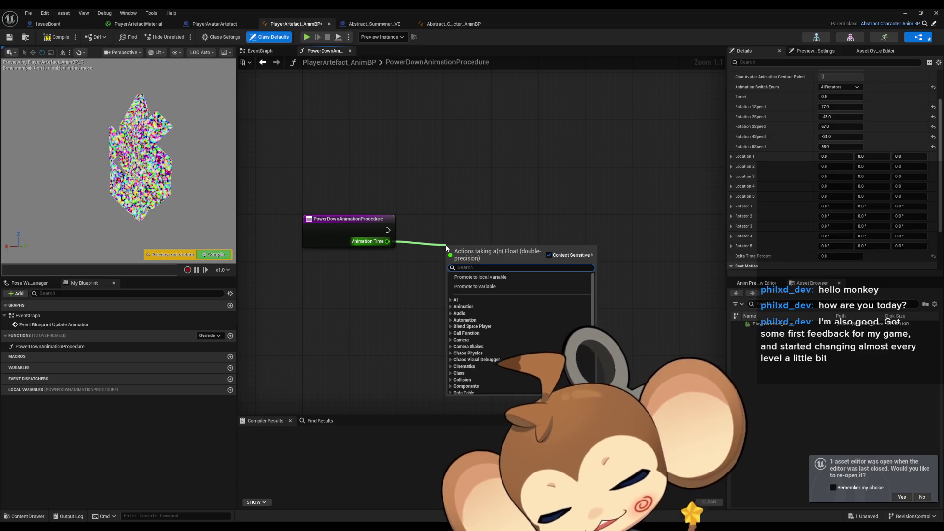
Connect the Animation Time input to a new Map Range Clamped node.
text(clamp)
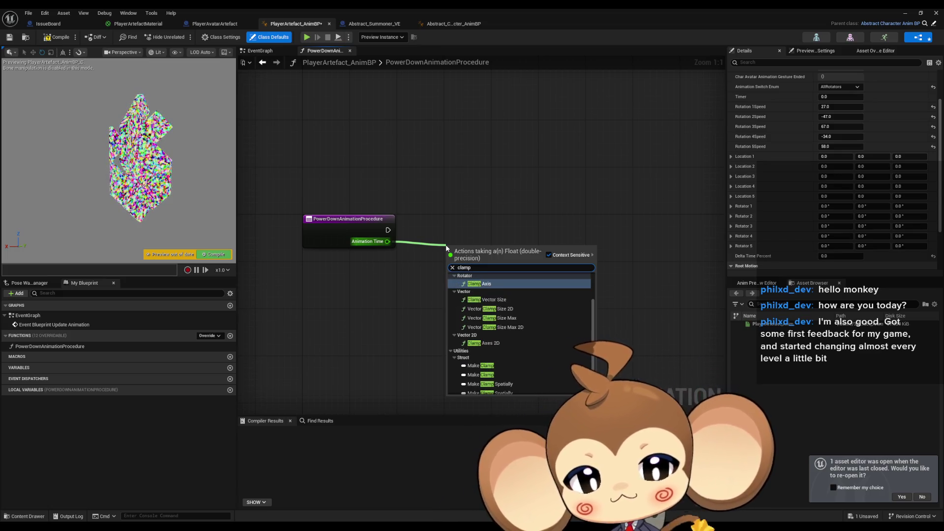
scroll(528, 375, down, 1)
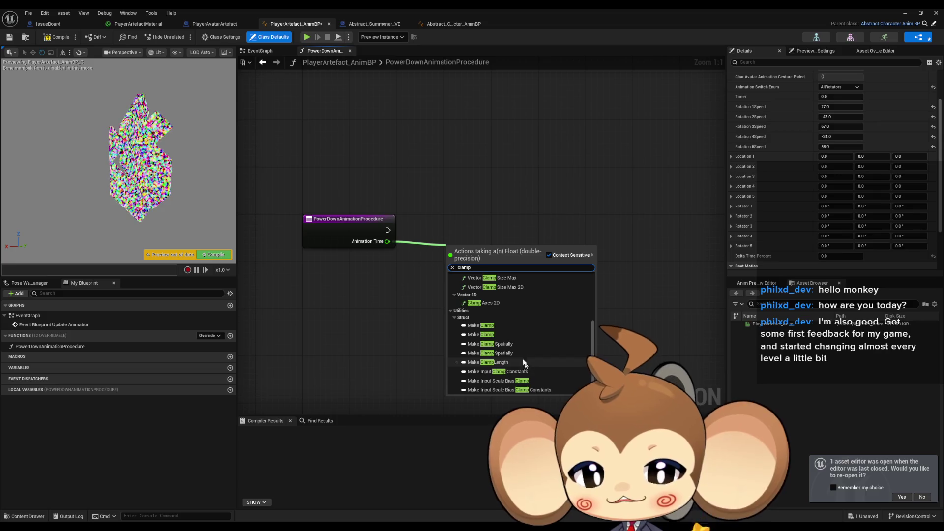
scroll(525, 362, up, 2)
scroll(522, 350, up, 1)
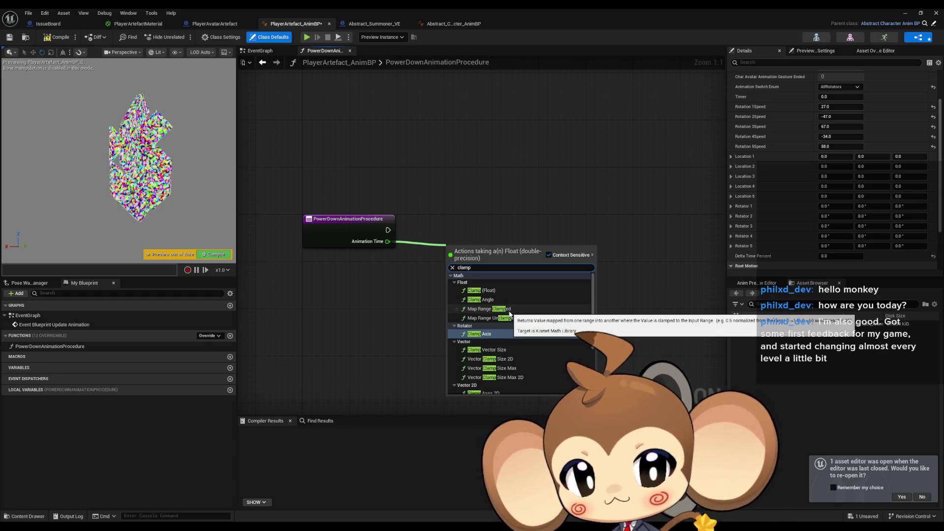
click(510, 309)
drag(510, 259, 530, 248)
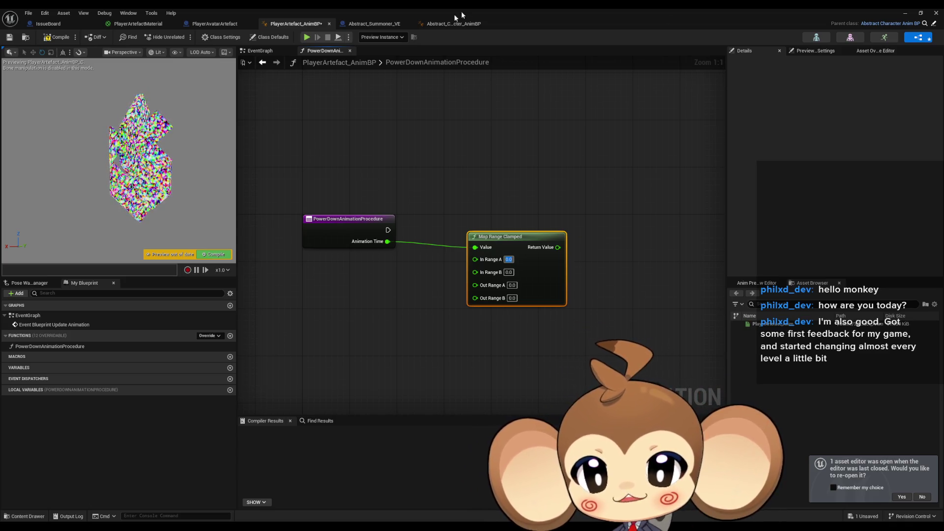
click(208, 25)
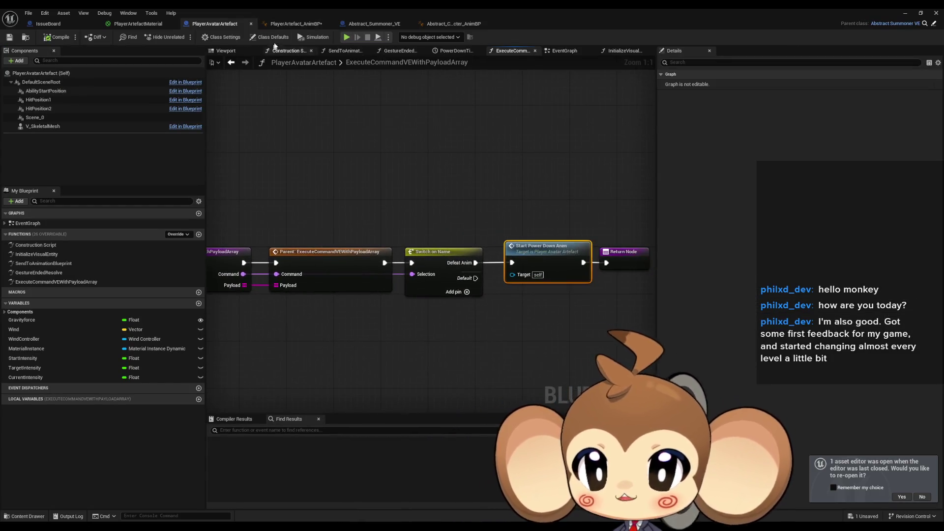
Open the PowerDownTimeline curve editor from the avatar's EventGraph and frame the intensity keys.
double_click(29, 223)
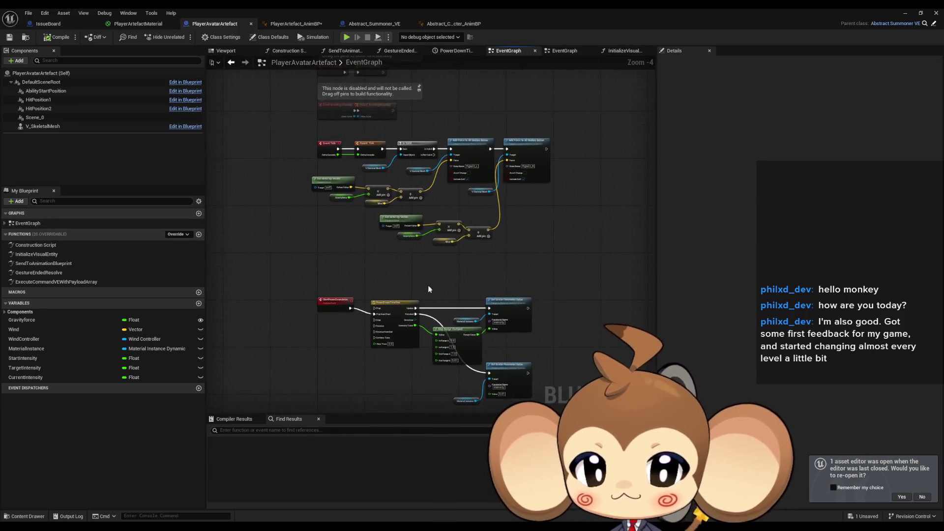
click(386, 303)
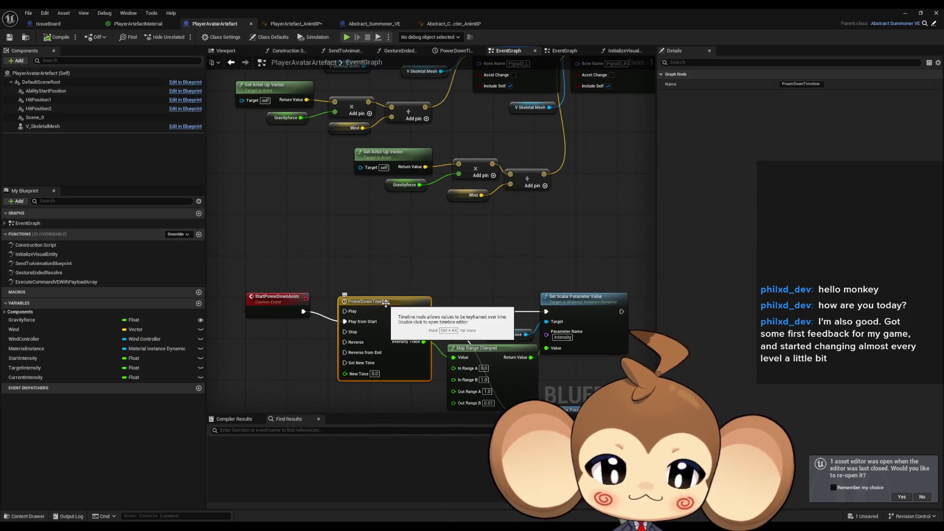
double_click(386, 302)
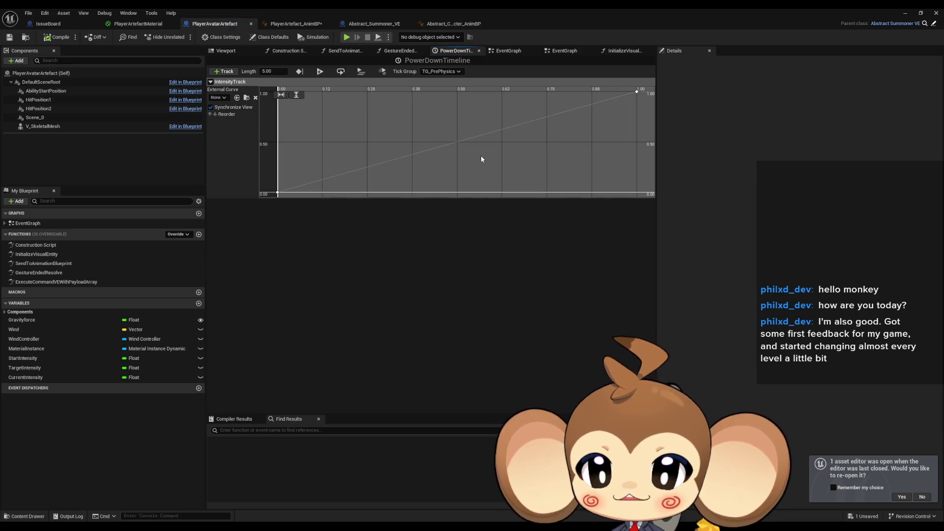
key(f)
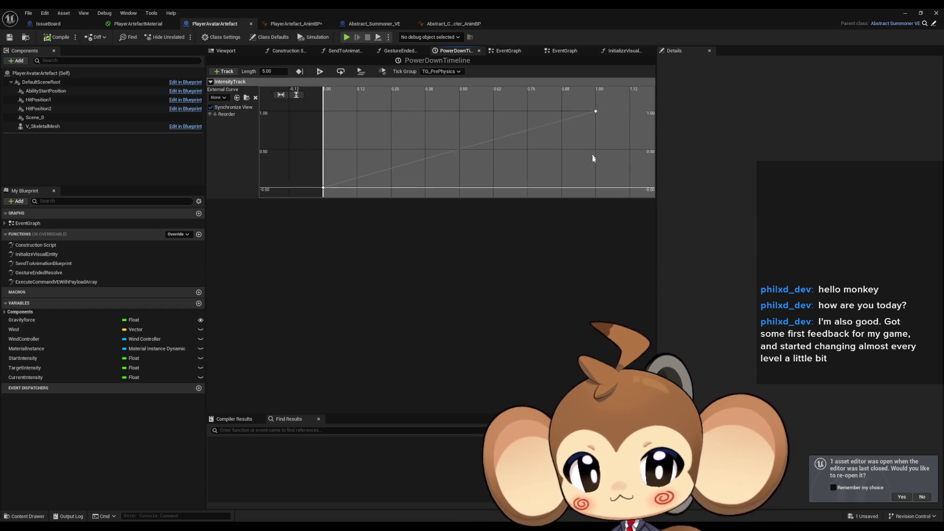
drag(323, 185, 330, 224)
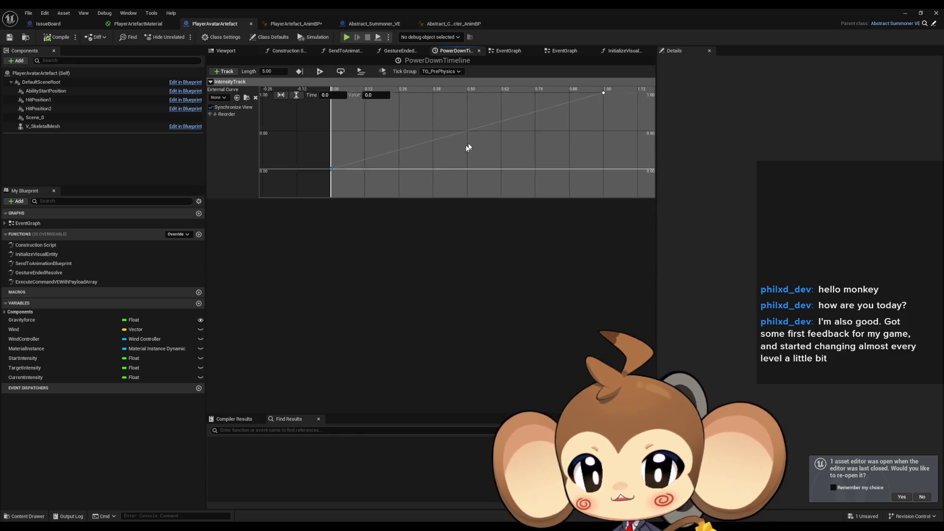
scroll(471, 146, down, 5)
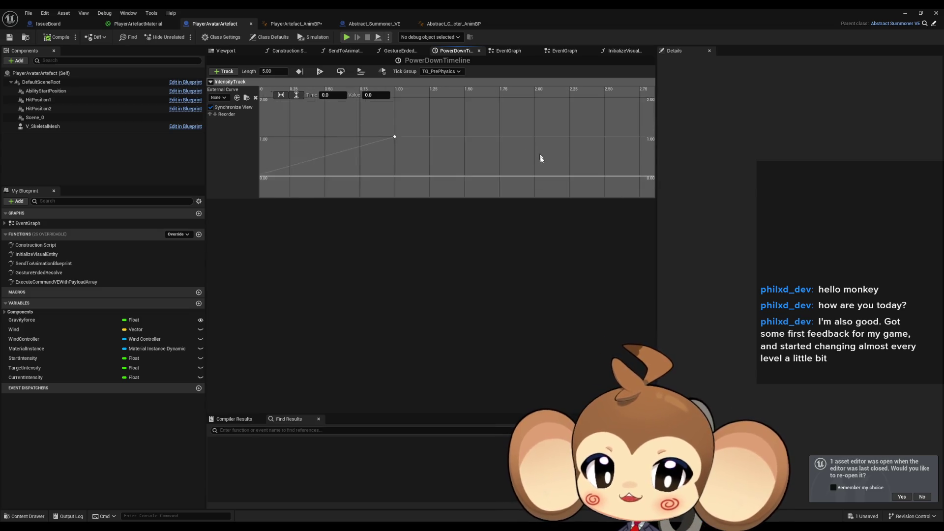
scroll(540, 156, down, 5)
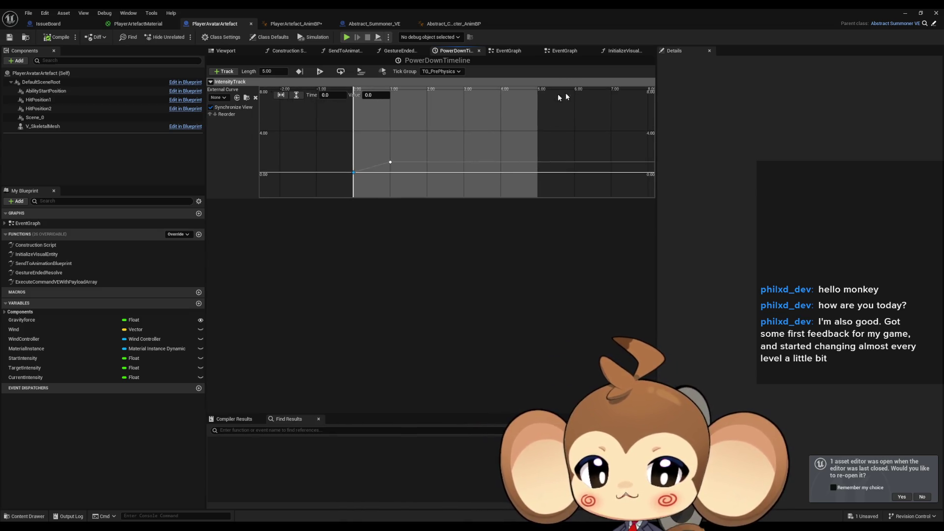
drag(335, 160, 380, 170)
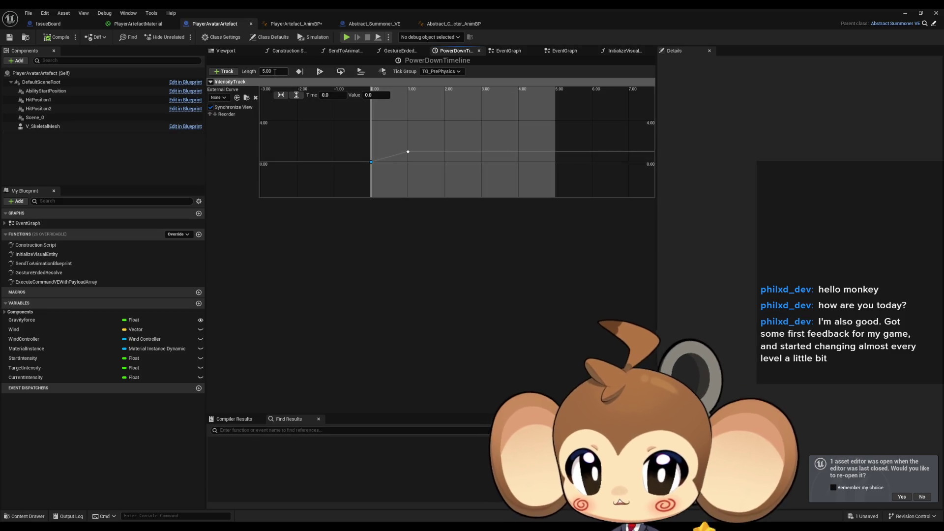
Change the timeline length from 5.00 to 3.00.
text(3)
key(Return)
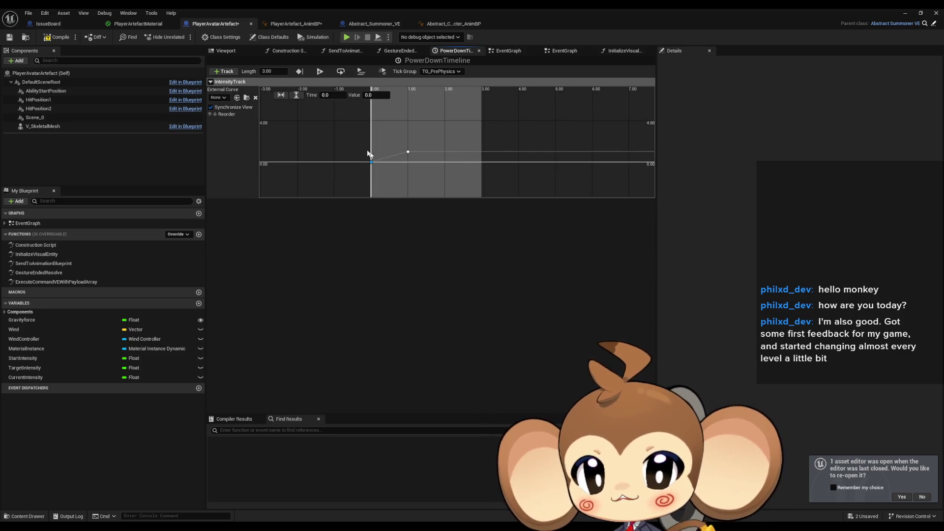
scroll(409, 162, up, 5)
mouse_move(344, 139)
mouse_down()
mouse_move(407, 152)
mouse_move(398, 147)
mouse_up()
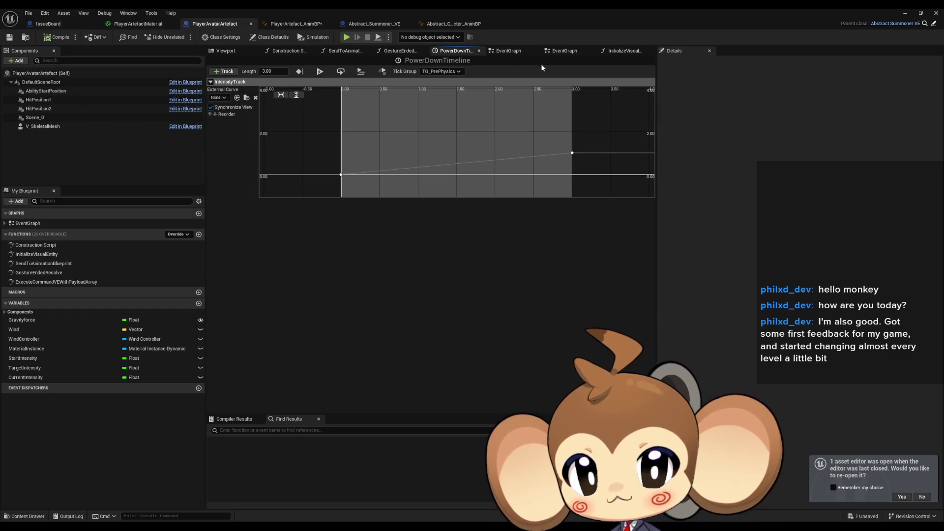
click(288, 27)
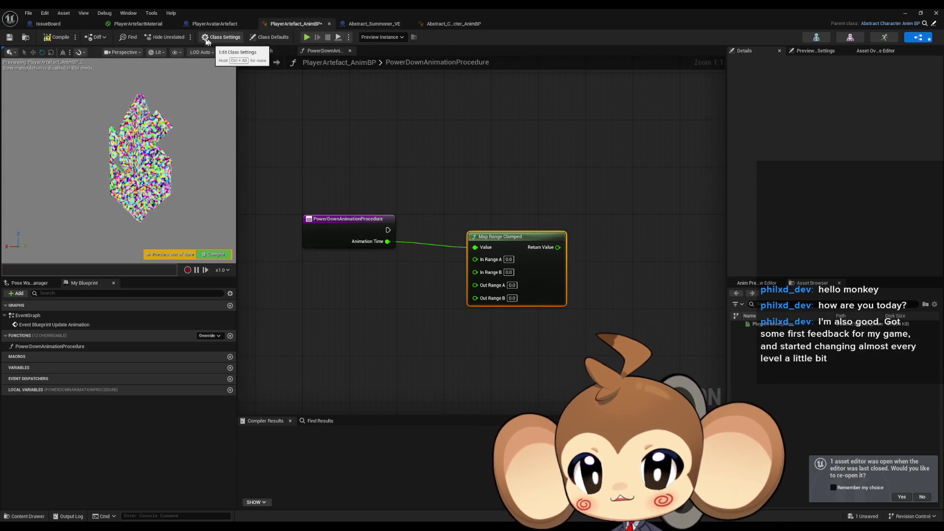
Check the Location and Rotator defaults, then minimize the AnimBP editor and start Play In Editor.
click(270, 37)
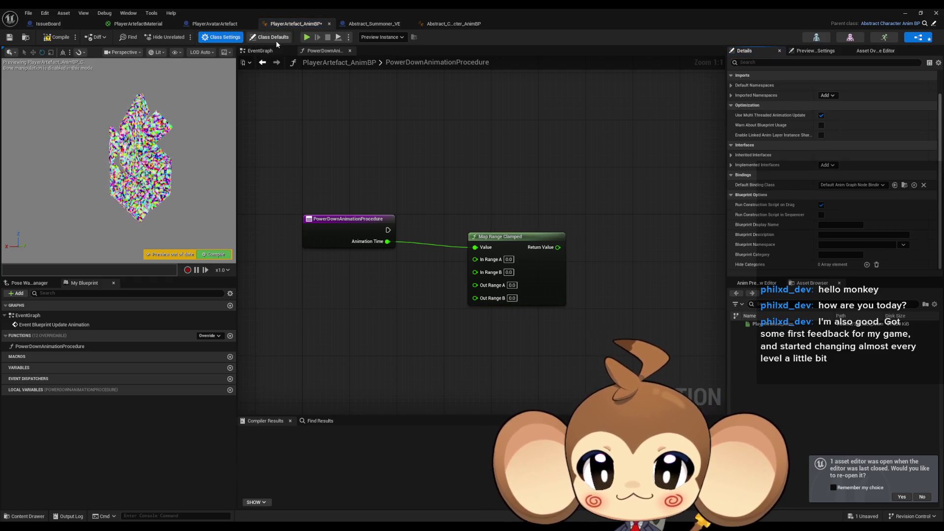
scroll(827, 228, down, 3)
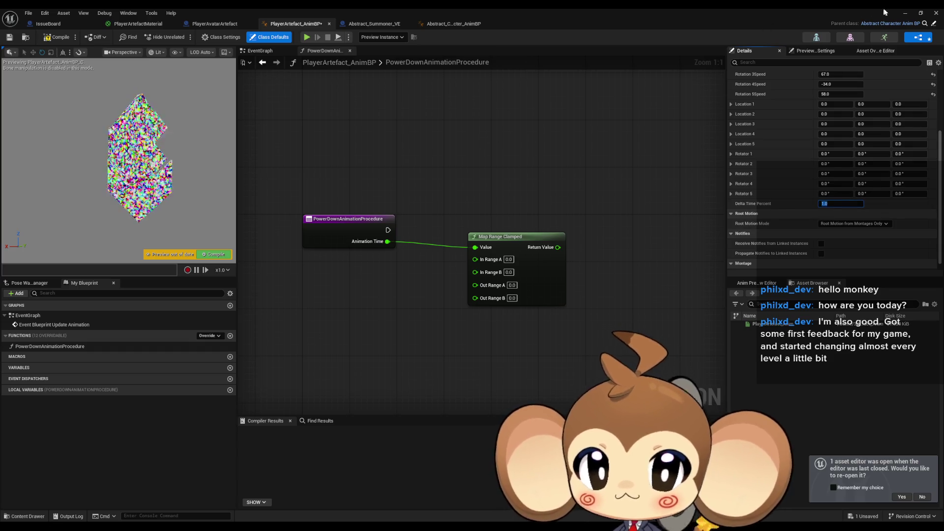
click(905, 13)
click(175, 37)
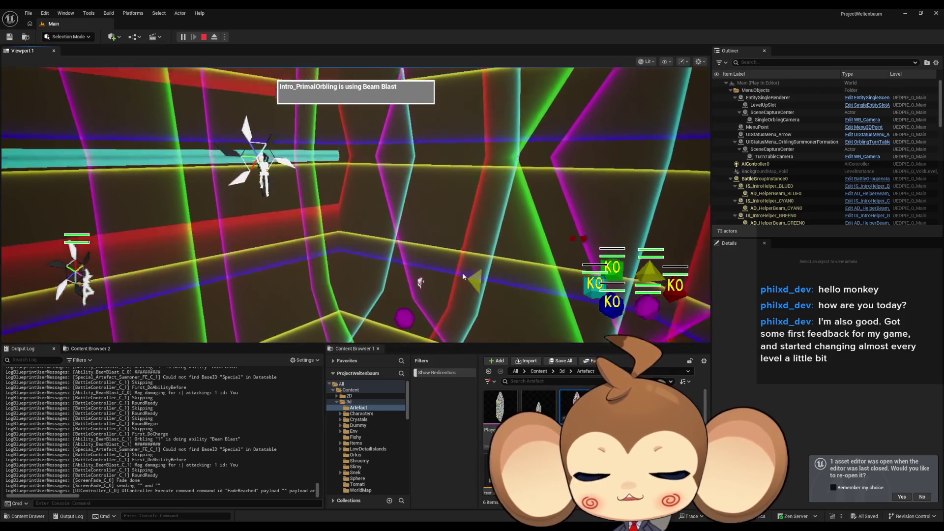
Watch the battle in fullscreen with F11, stop the play session, and restore the AnimBP window.
key(F11)
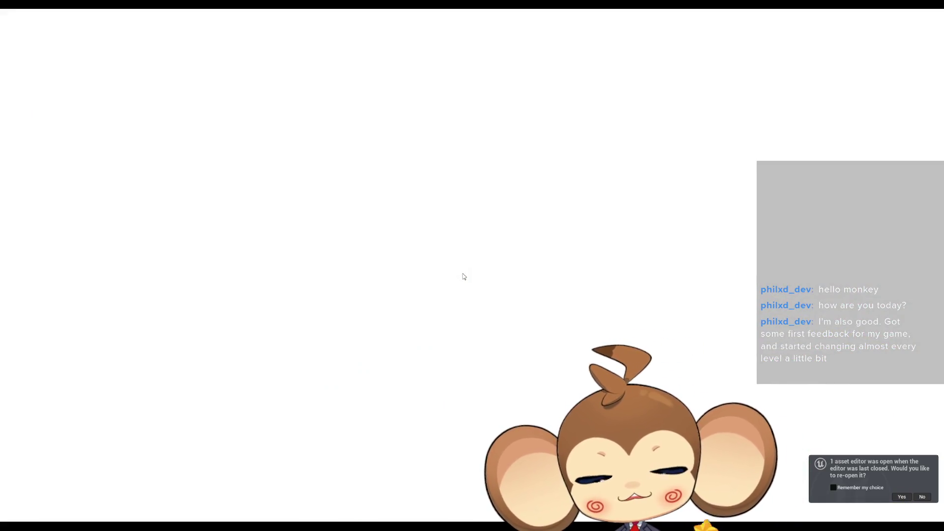
key(F11)
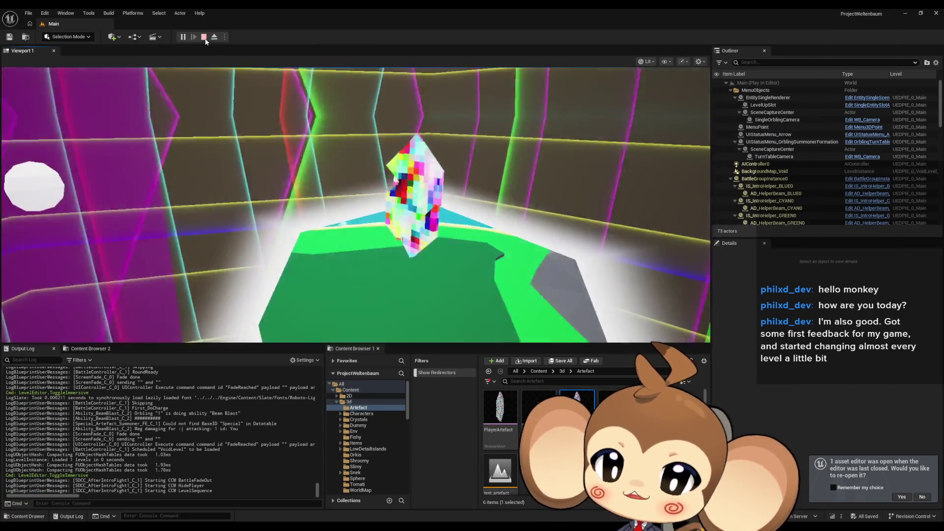
key(Escape)
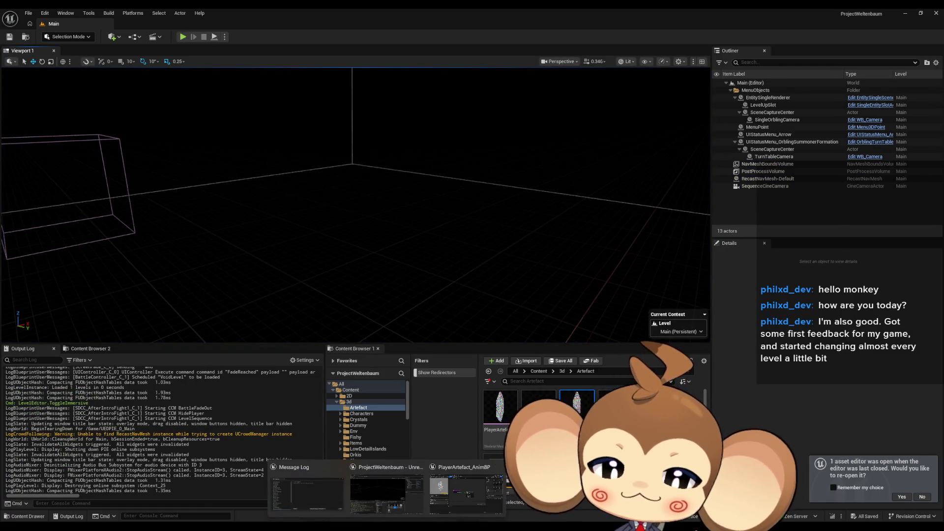
click(470, 502)
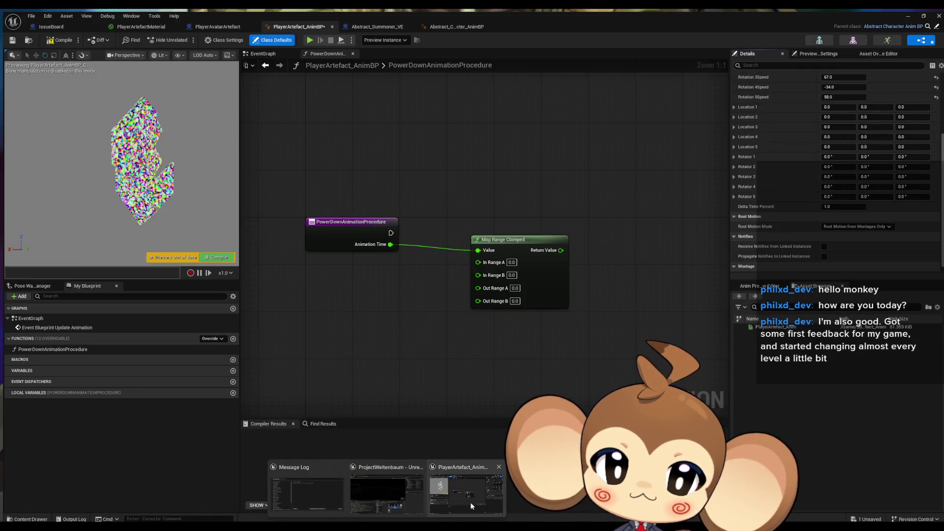
Set Map Range Clamped's In Range B to 0.33, Out Range A to 1.0 and Out Range B to 0.0.
click(471, 503)
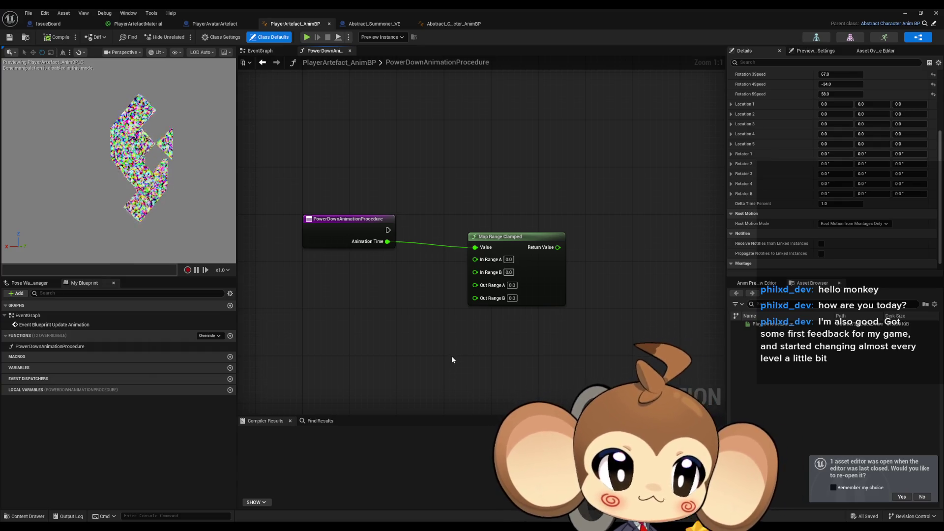
click(509, 272)
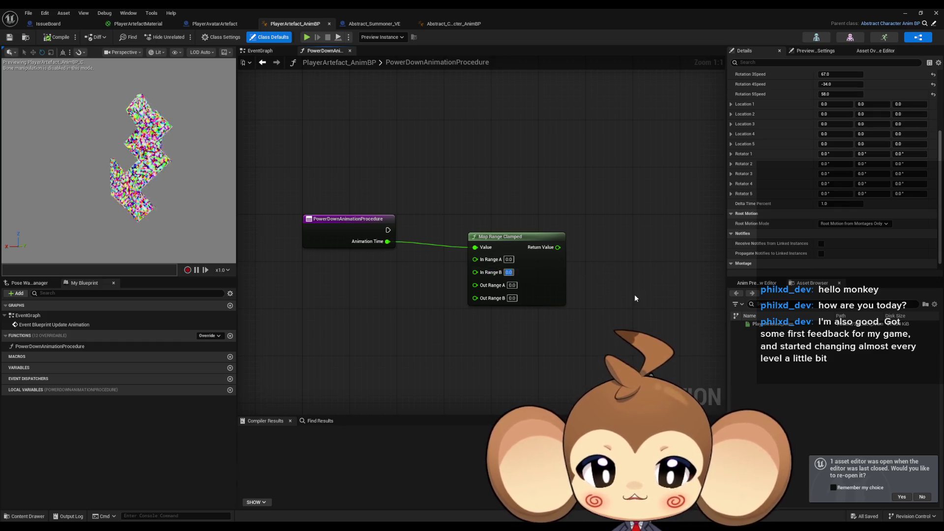
text(0.33)
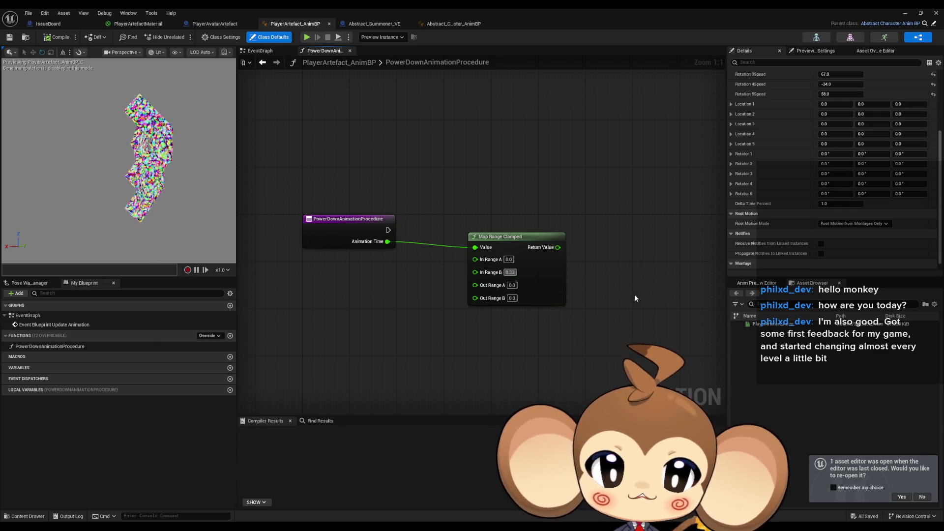
key(Return)
drag(517, 235, 494, 241)
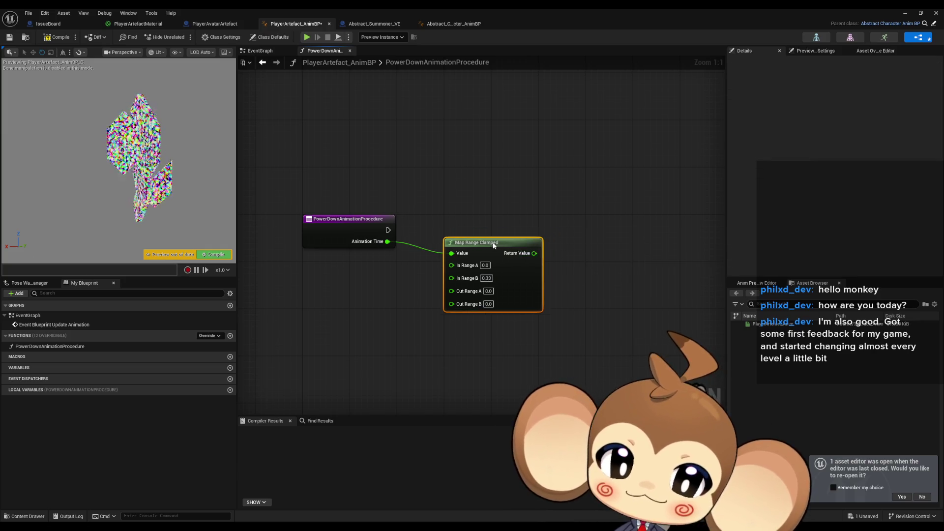
click(488, 291)
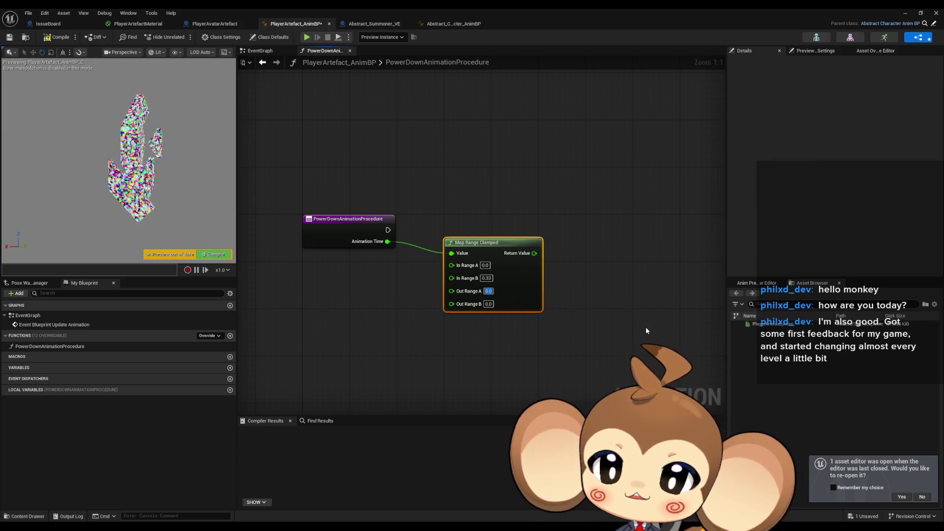
text(1)
click(488, 304)
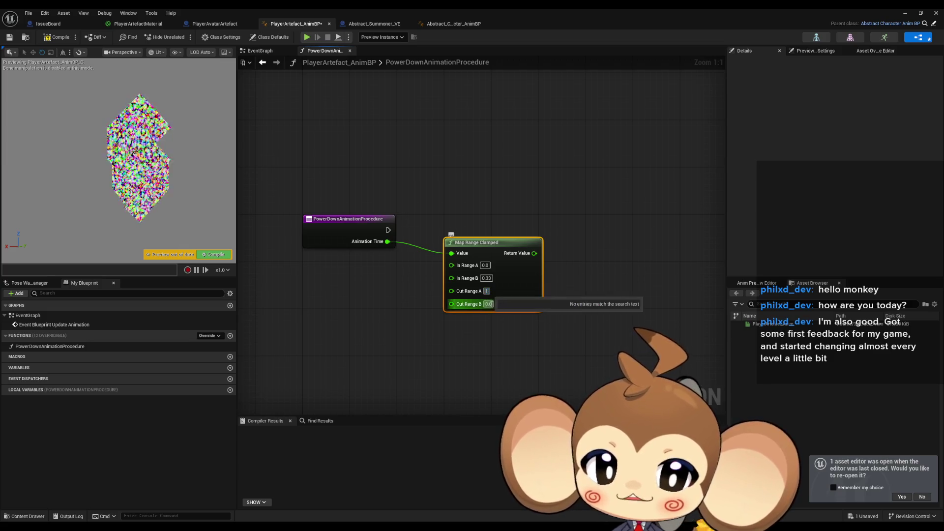
click(661, 322)
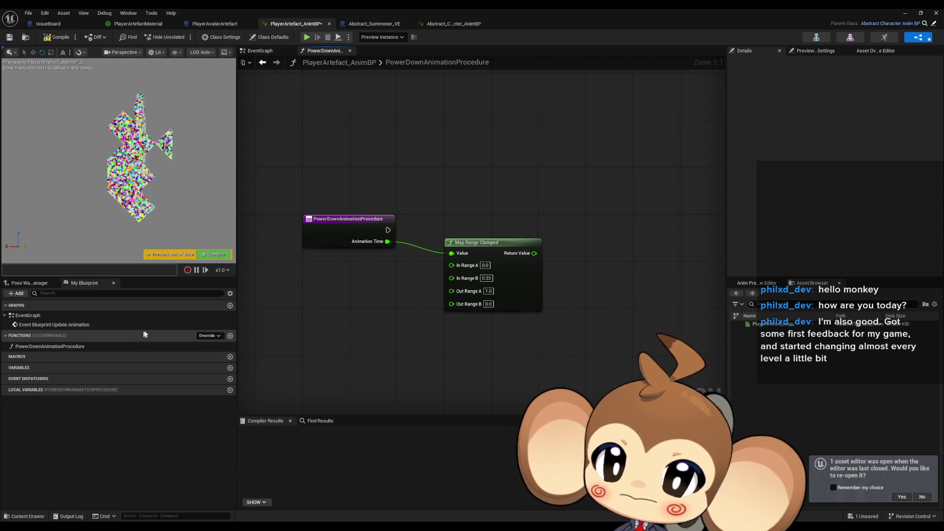
drag(655, 208, 636, 228)
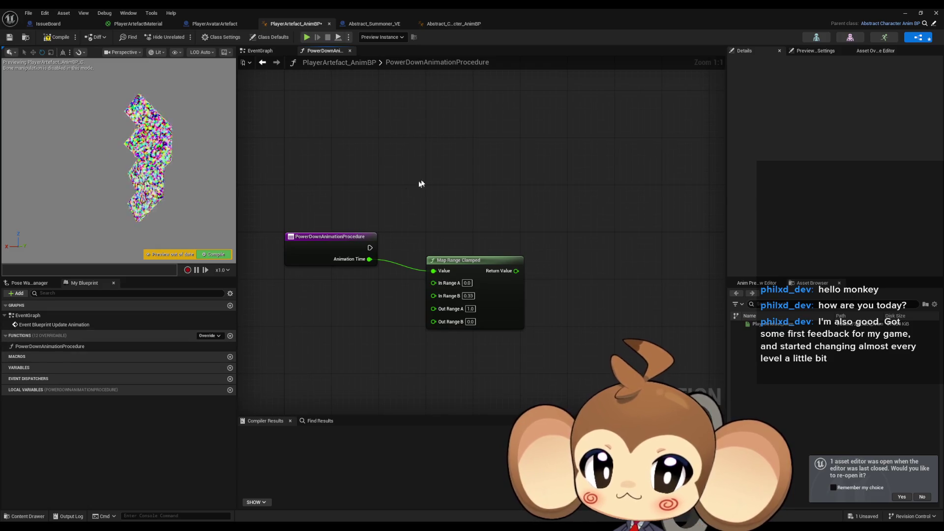
right_click(494, 217)
Add a SET Delta Time Percent node fed by Map Range Clamped's Return Value, executed from the function entry.
text(set delta)
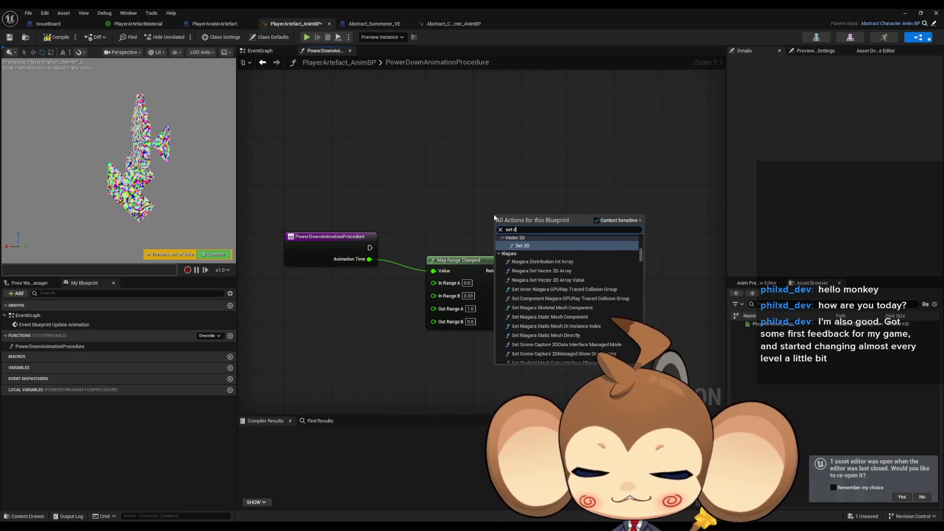
key(Return)
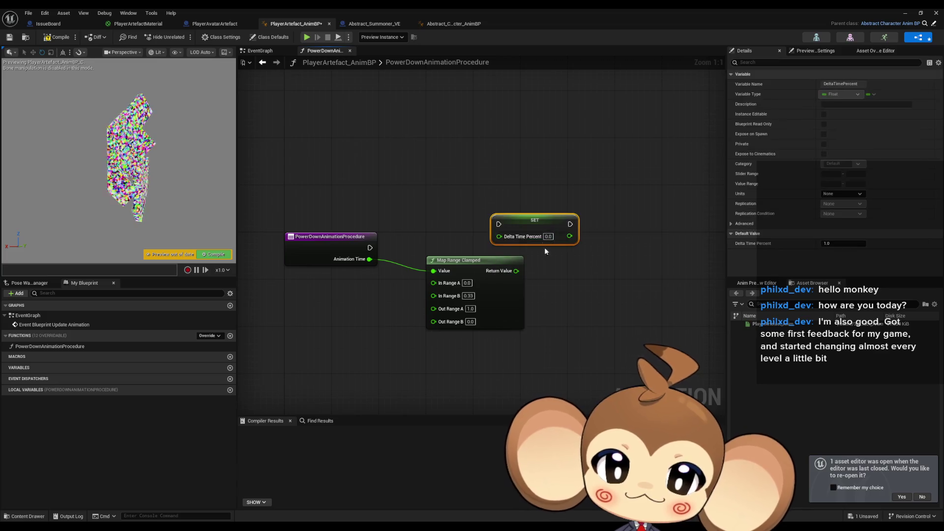
drag(499, 236, 514, 272)
mouse_move(498, 223)
mouse_down()
mouse_move(540, 228)
mouse_move(564, 247)
mouse_up()
drag(369, 247, 586, 248)
click(585, 196)
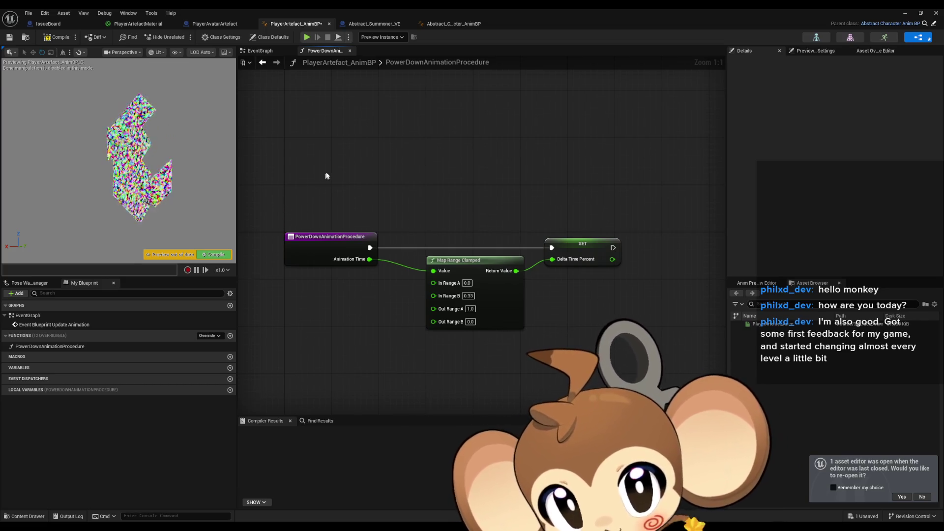
drag(370, 178, 380, 191)
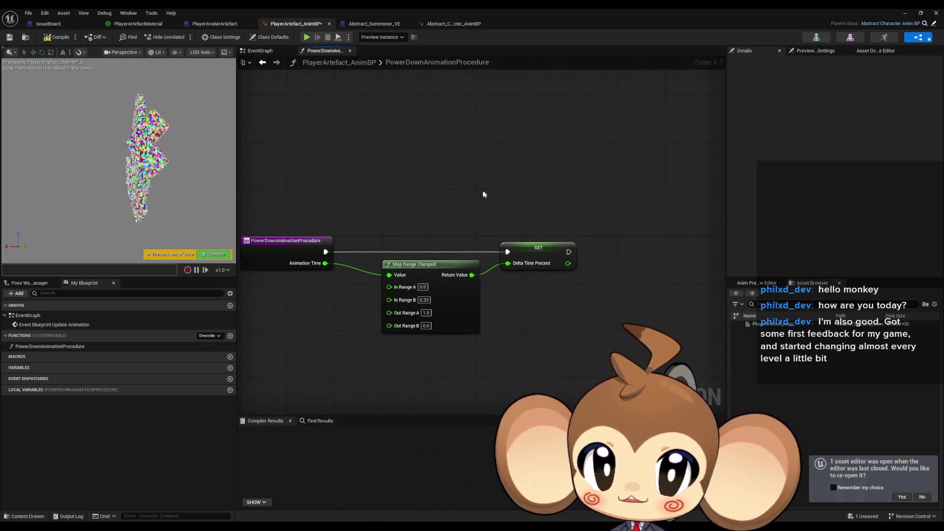
drag(476, 191, 437, 185)
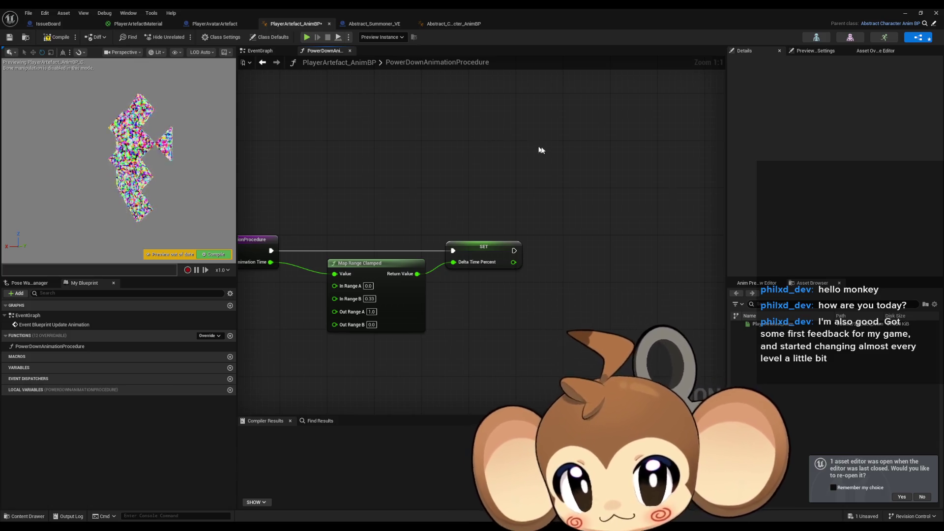
right_click(573, 159)
Add a SET Rotator 1 node and move it to the right.
text(rp)
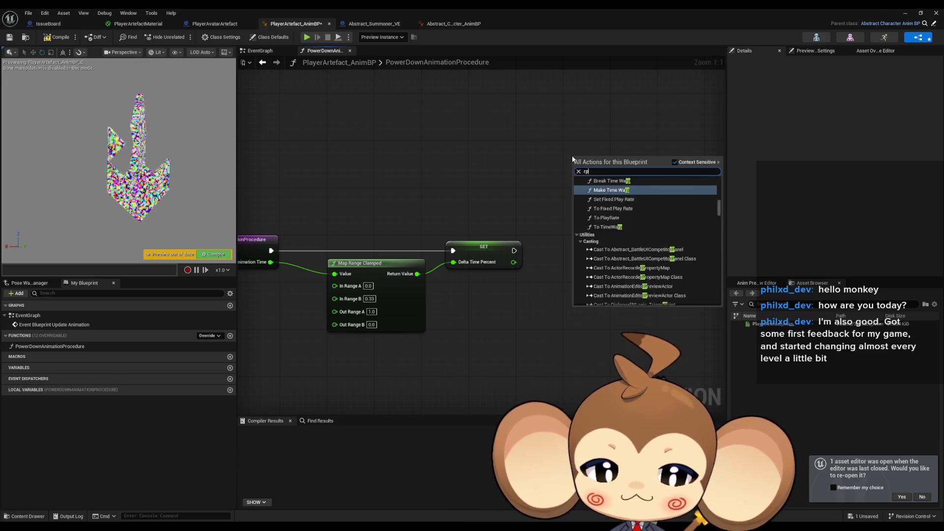
text(tarot)
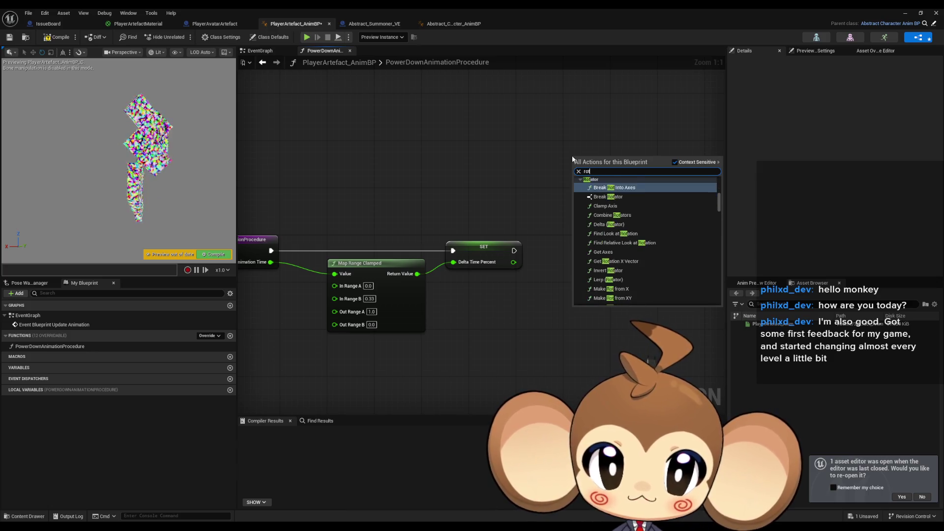
text(at 1)
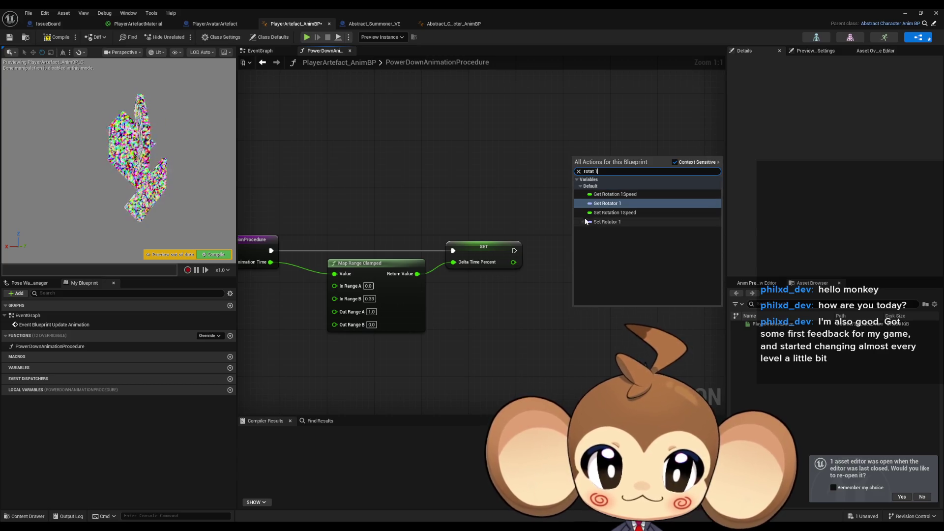
click(612, 222)
drag(600, 163, 681, 165)
Drag from the Rotator 1 pin to add a Lerp (Rotator) feeding it, and arrange both nodes.
mouse_move(575, 191)
mouse_down()
mouse_move(544, 204)
mouse_move(543, 190)
mouse_move(451, 173)
mouse_up()
text(lerp)
key(Return)
drag(595, 171, 648, 153)
drag(469, 178, 533, 186)
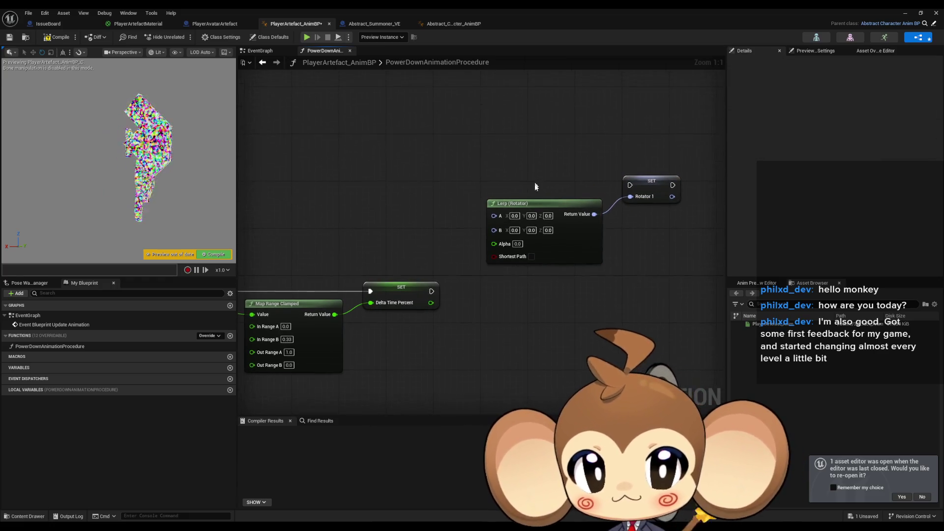
click(515, 230)
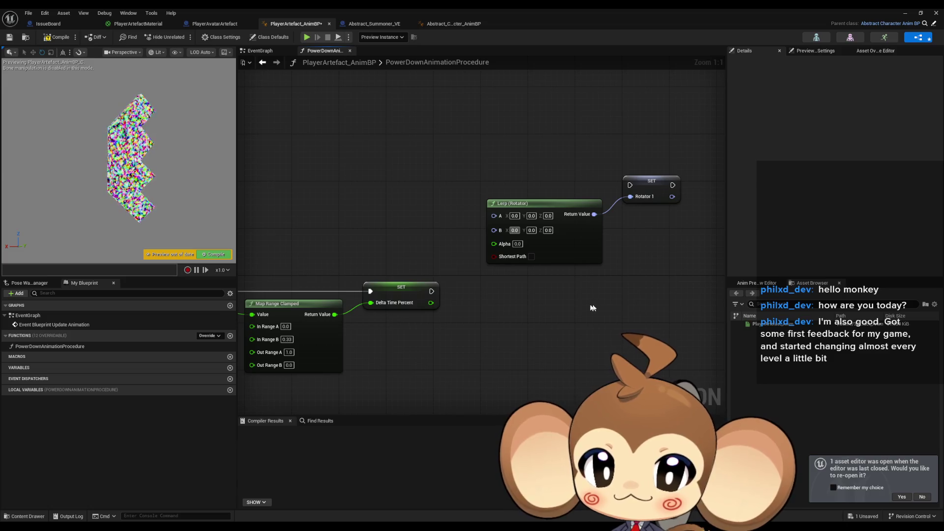
drag(437, 317, 481, 320)
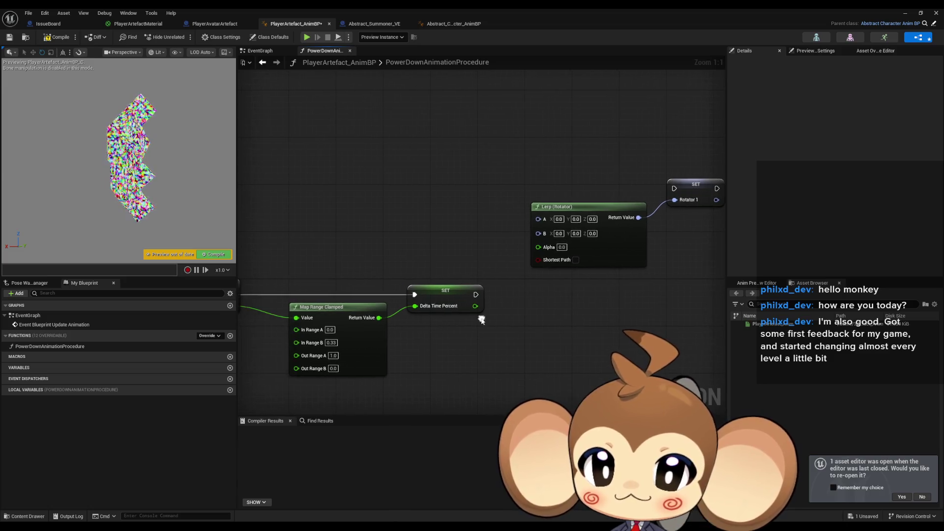
click(264, 39)
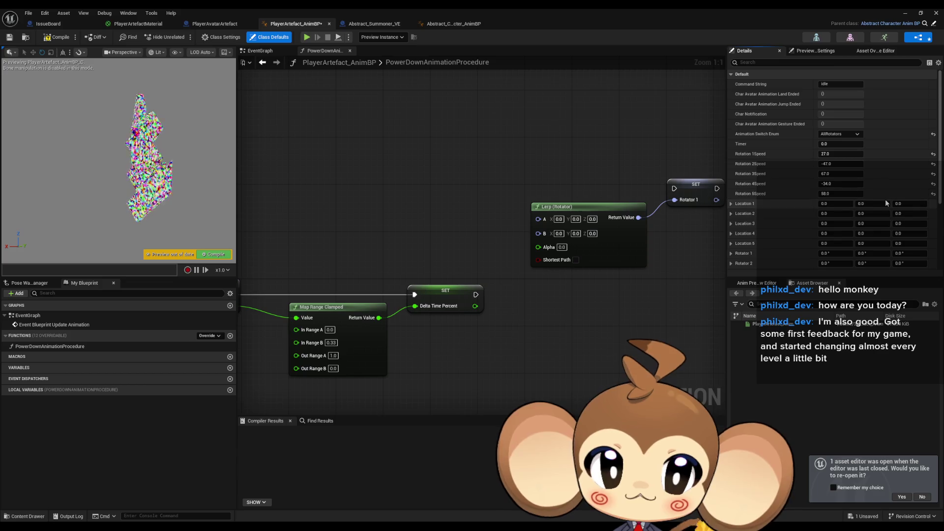
In Class Defaults, reset Location 2 X to 0, adjust Rotator 1 Z, and set Location 1 X to 100.
scroll(887, 203, down, 2)
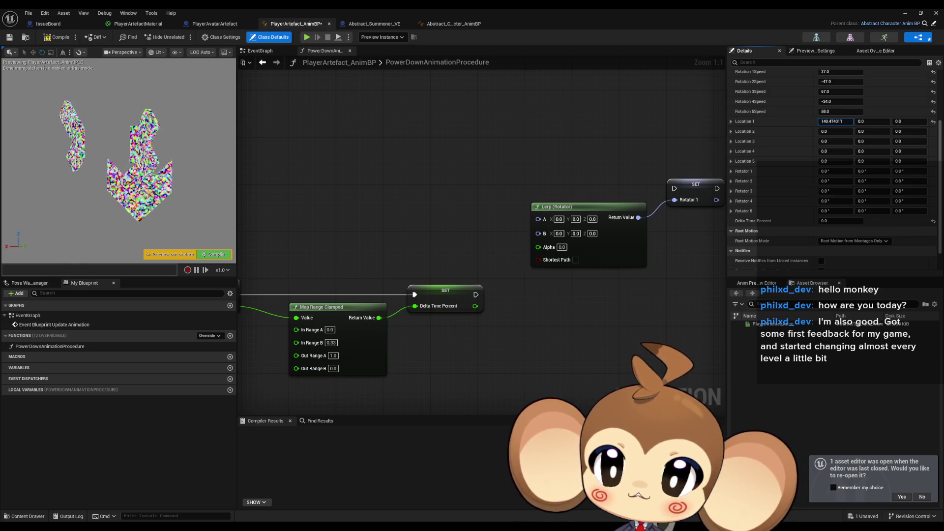
key(Return)
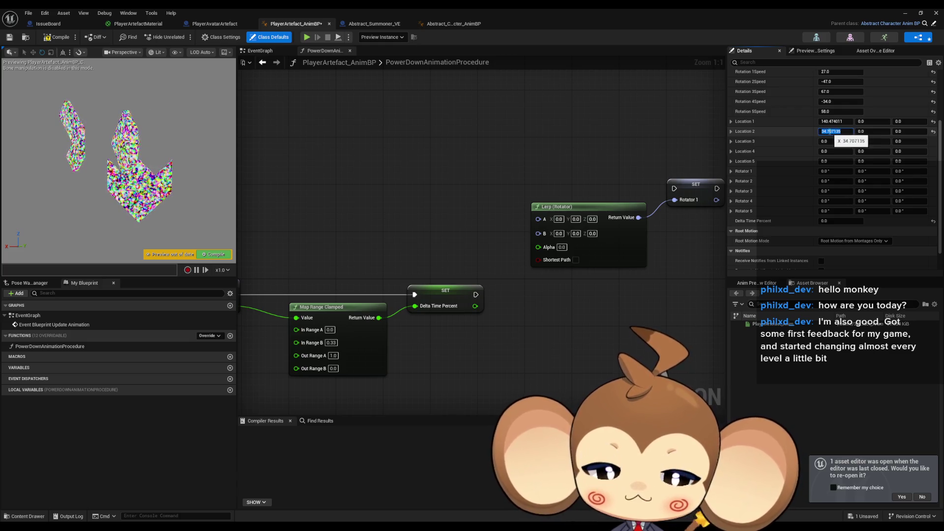
text(0)
key(Return)
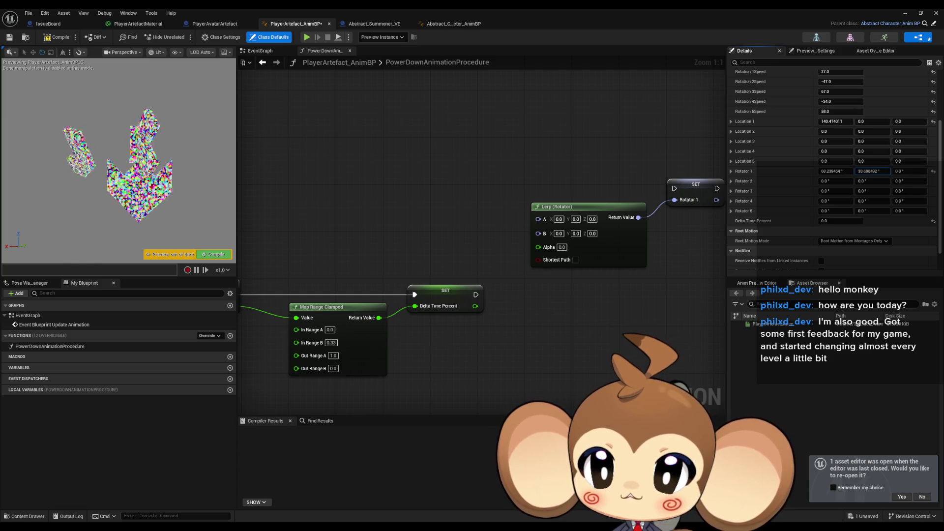
drag(894, 176, 895, 175)
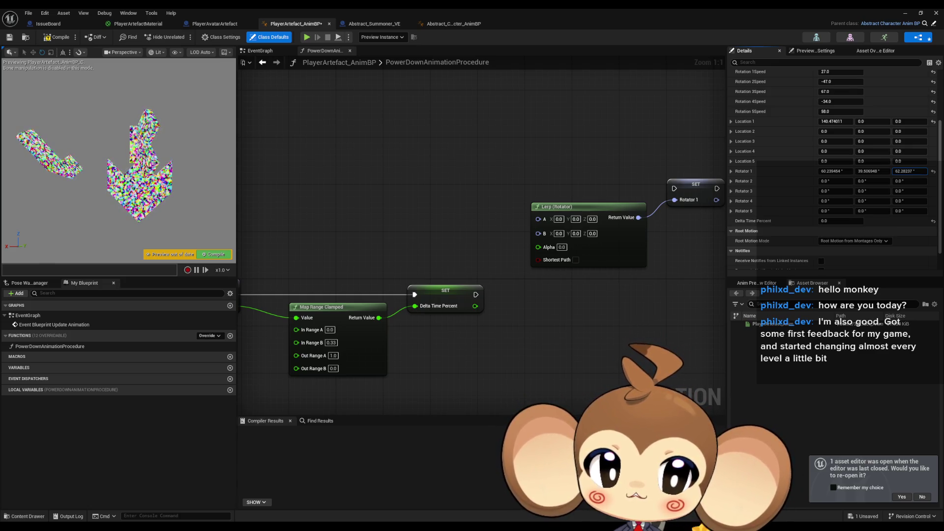
click(836, 122)
text(100)
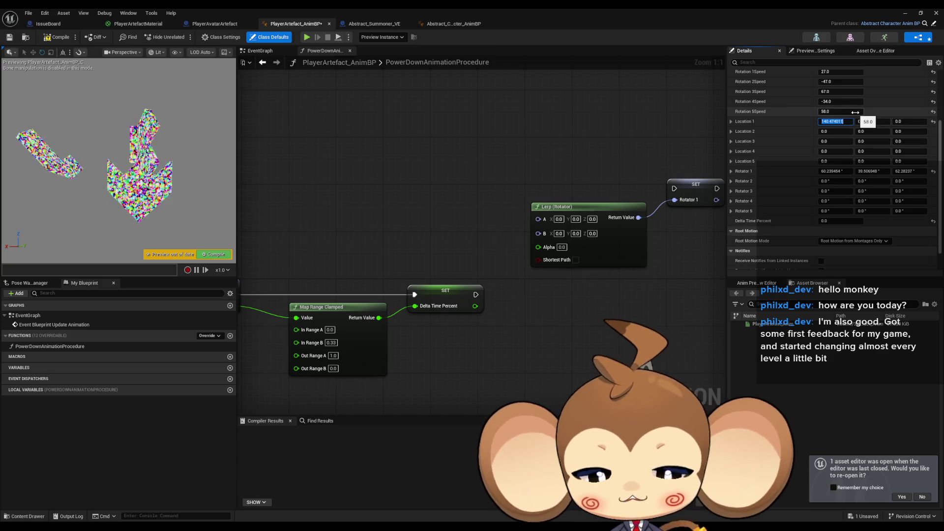
key(Return)
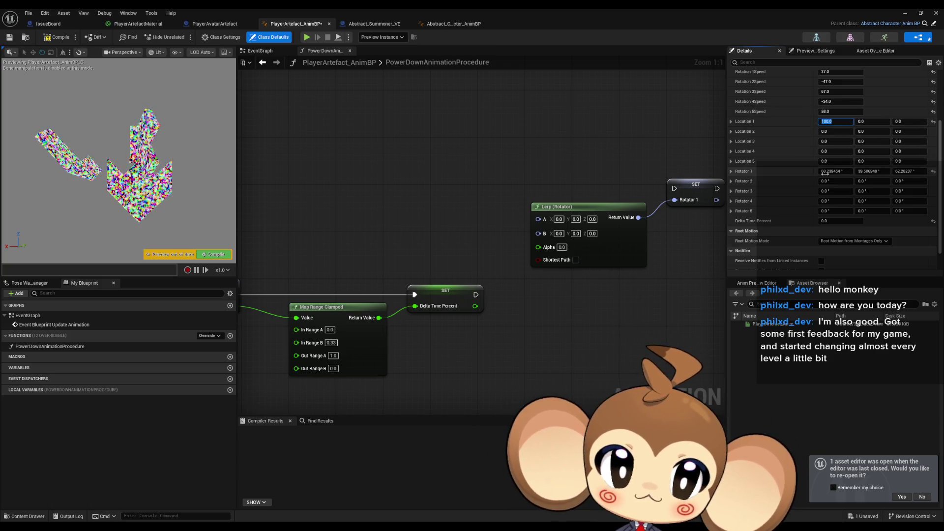
Copy the Rotator 1 value, then bring up the Lerp B pin's options.
right_click(797, 175)
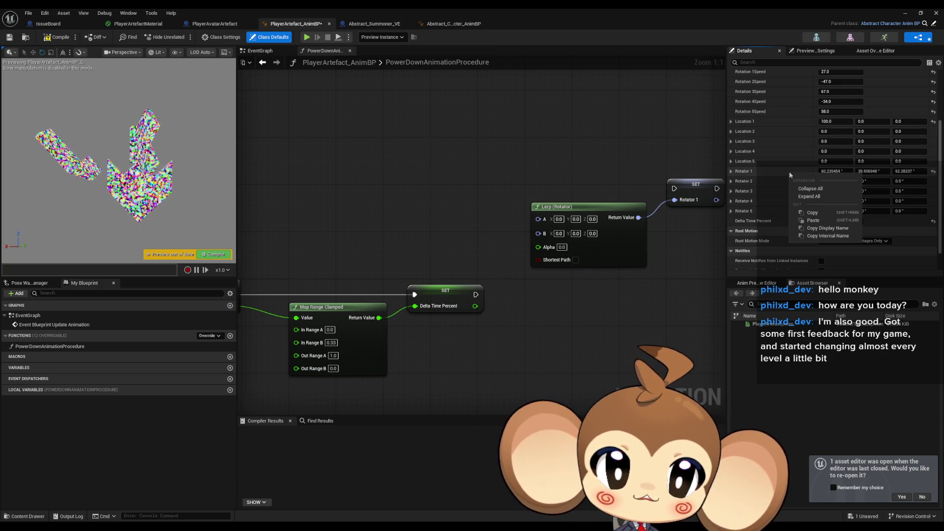
click(820, 213)
right_click(553, 235)
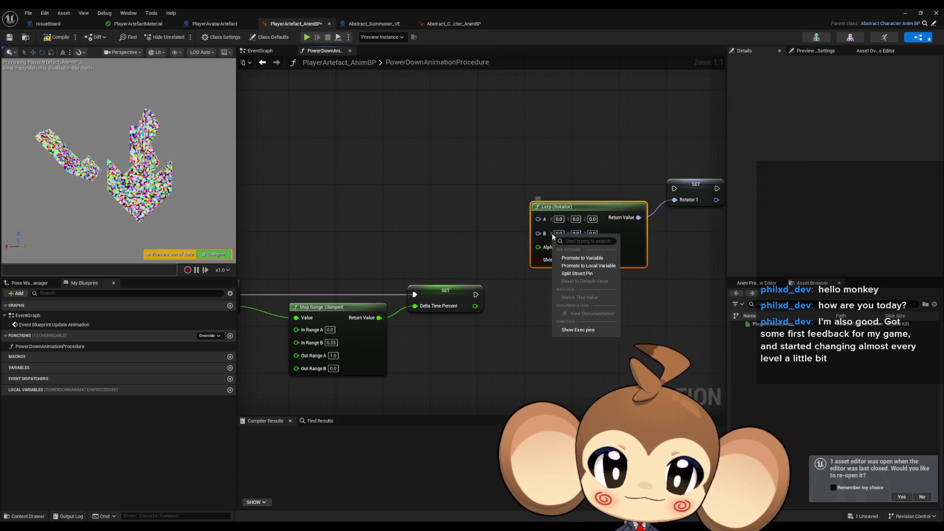
Set the Lerp (Rotator) B value to 60, 39, 62.
click(578, 275)
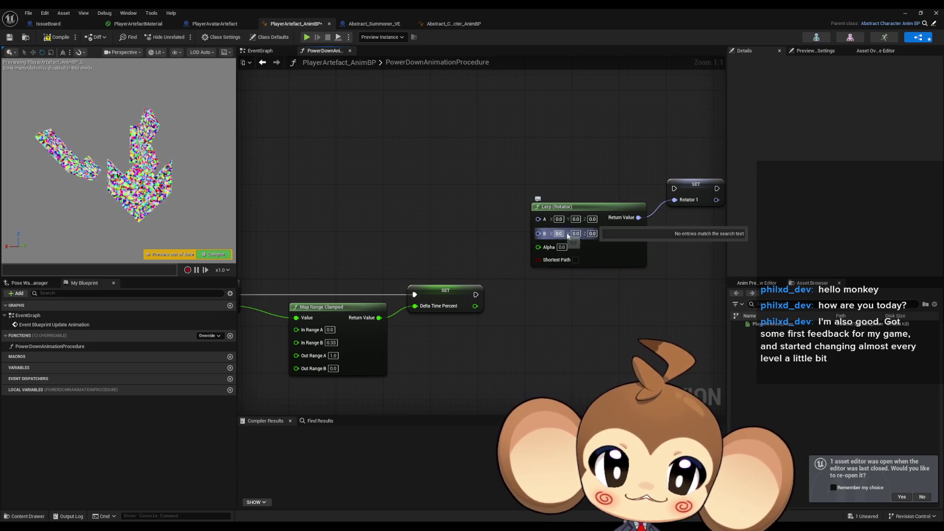
key(Escape)
drag(360, 193, 285, 199)
click(259, 38)
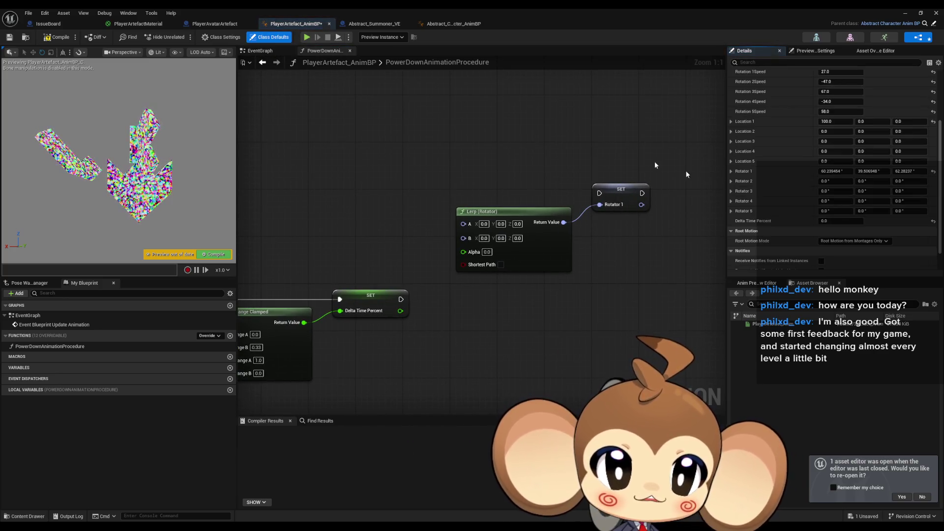
click(485, 239)
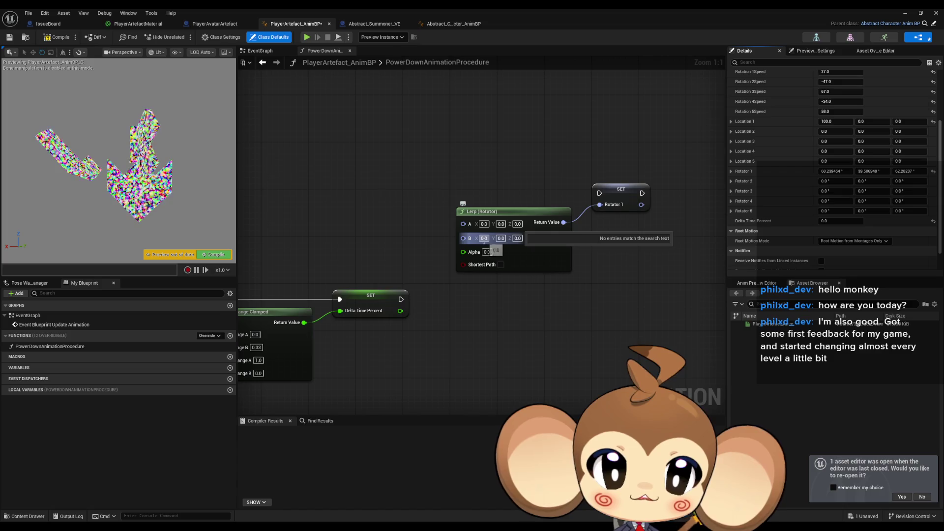
text(60)
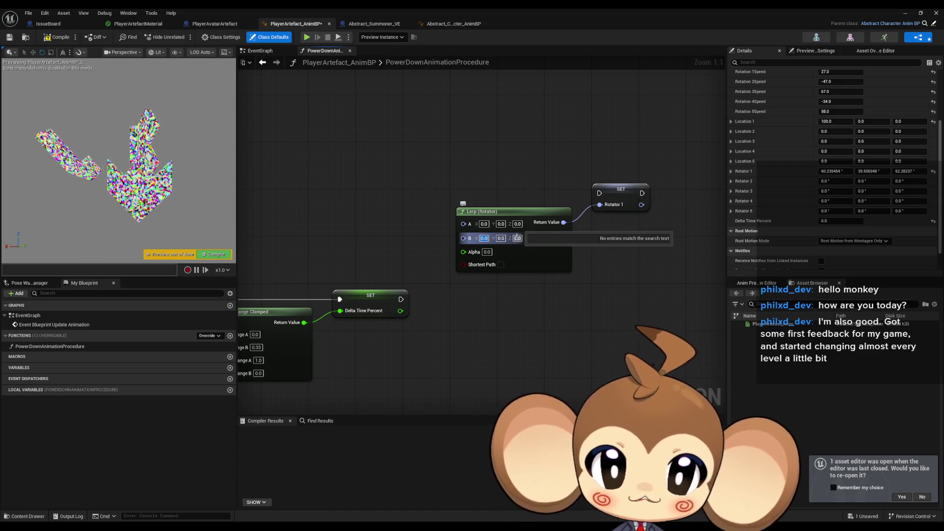
key(Tab)
text(39)
key(Tab)
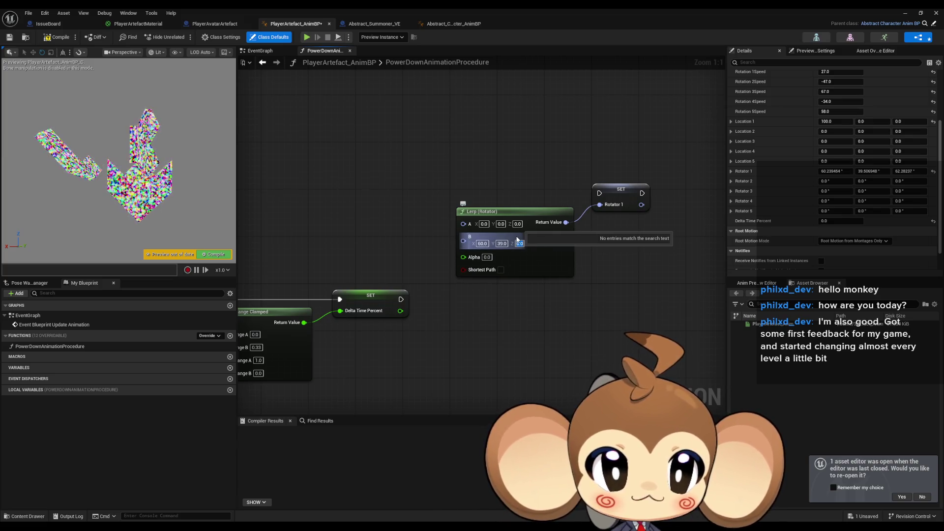
key(Return)
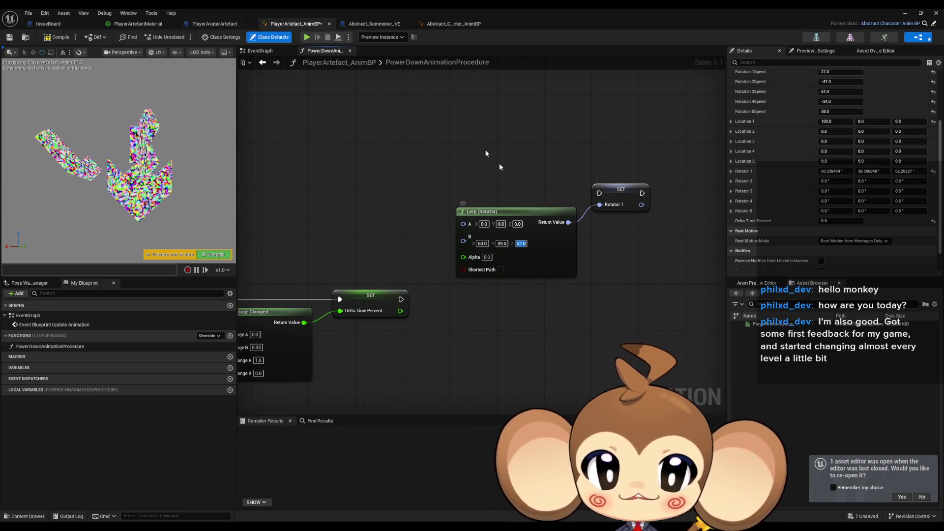
Move the Lerp and SET Rotator 1 nodes up-right, with Map Range Clamped in view.
mouse_move(480, 140)
mouse_down()
mouse_move(501, 141)
mouse_move(469, 158)
mouse_move(418, 158)
mouse_move(446, 225)
mouse_up()
drag(516, 221, 423, 275)
drag(374, 253, 403, 218)
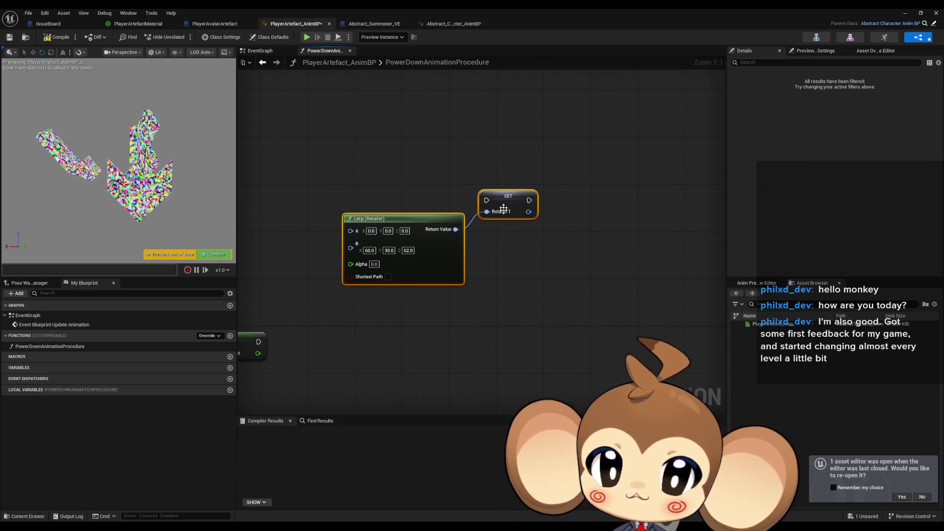
click(523, 262)
mouse_move(463, 255)
mouse_down()
mouse_move(658, 236)
mouse_move(564, 243)
mouse_up()
mouse_move(335, 202)
mouse_down()
mouse_move(468, 183)
mouse_move(558, 142)
mouse_up()
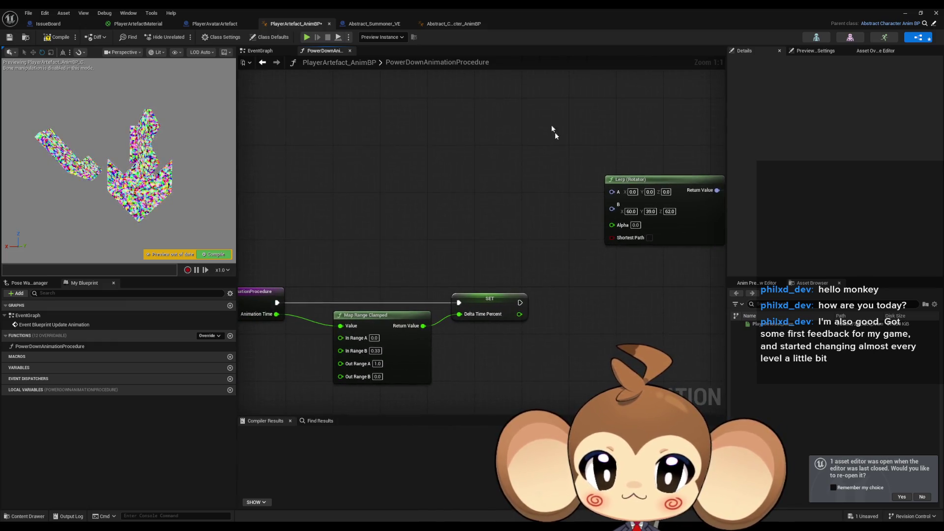
Pose Rotator 2 in Class Defaults, dragging its X to about -110 degrees.
click(274, 37)
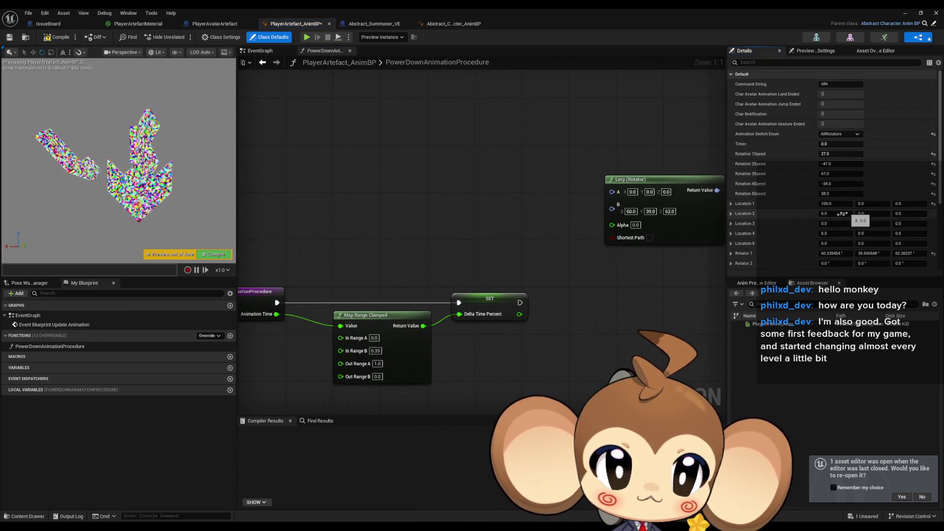
scroll(838, 217, down, 2)
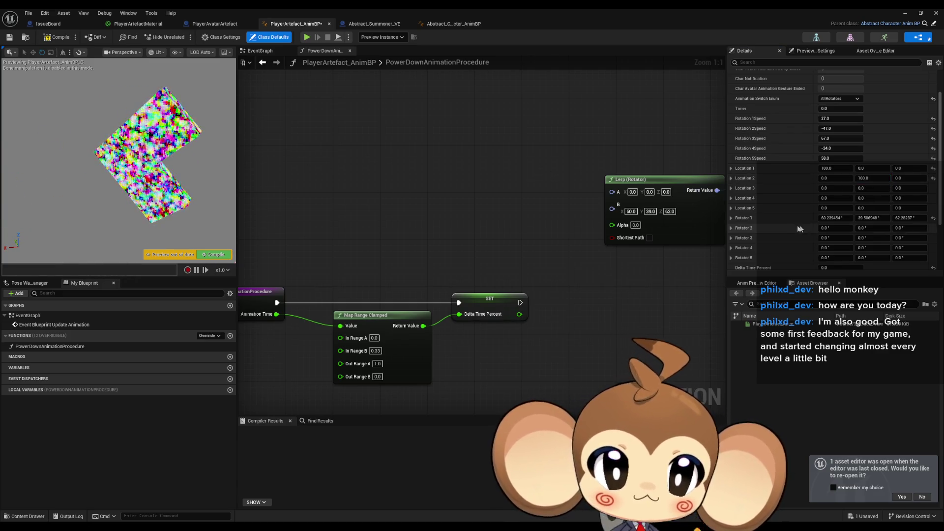
click(841, 230)
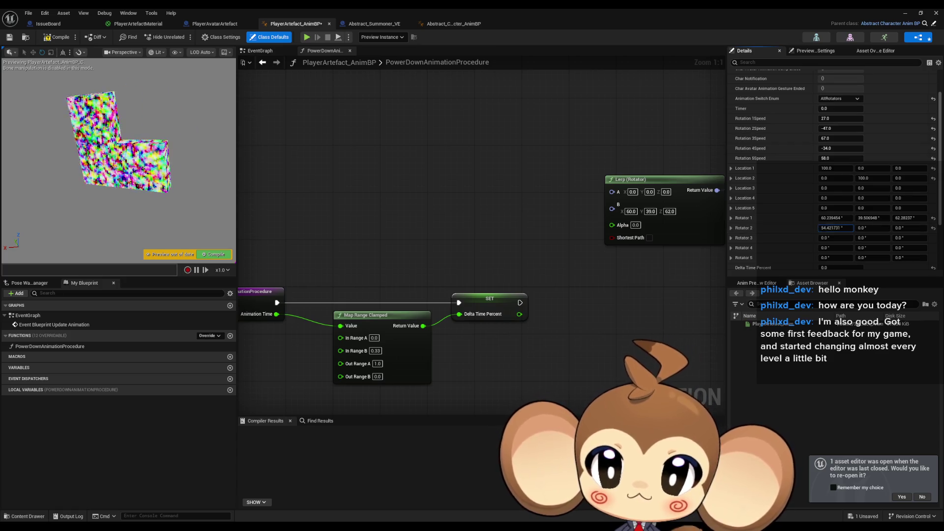
mouse_move(841, 228)
mouse_down()
mouse_move(816, 227)
mouse_move(915, 227)
mouse_up()
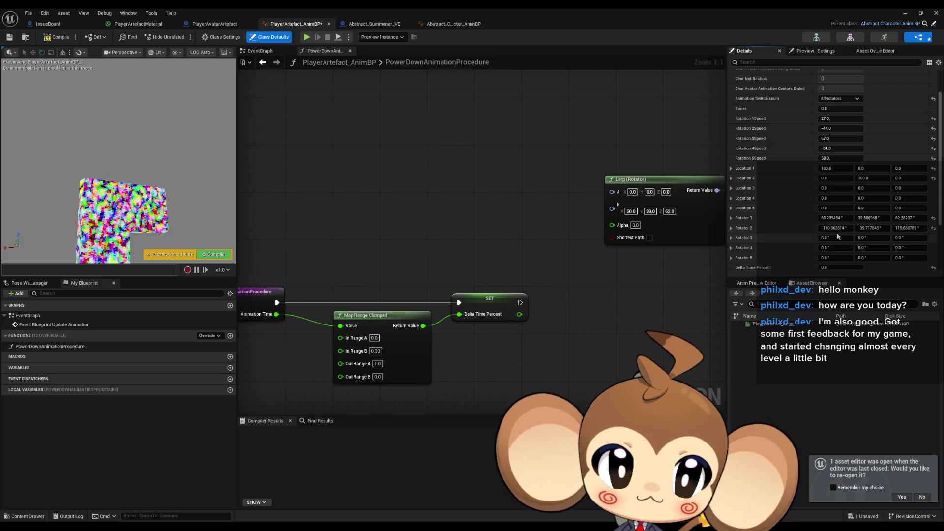
click(629, 211)
key(Return)
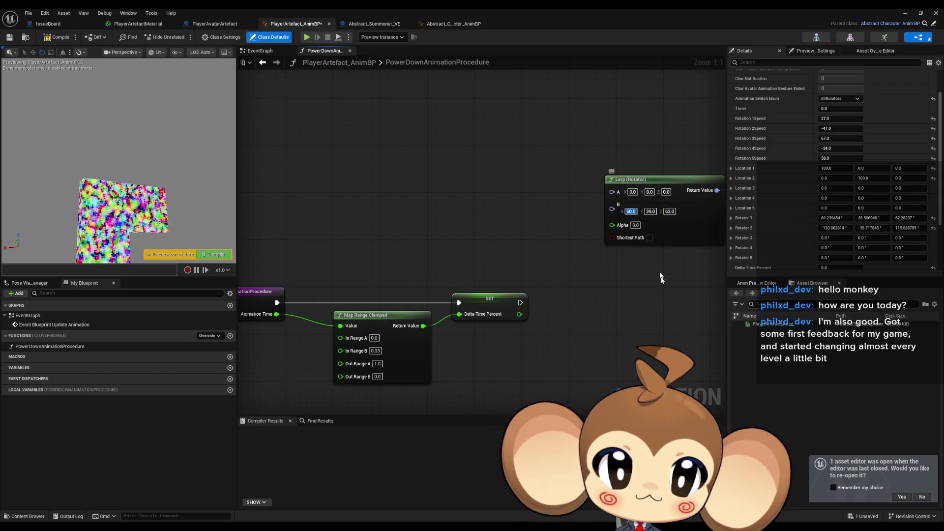
Duplicate the Lerp (Rotator) node with copy and paste.
click(491, 263)
key(ctrl+c)
key(ctrl+v)
drag(451, 317, 407, 247)
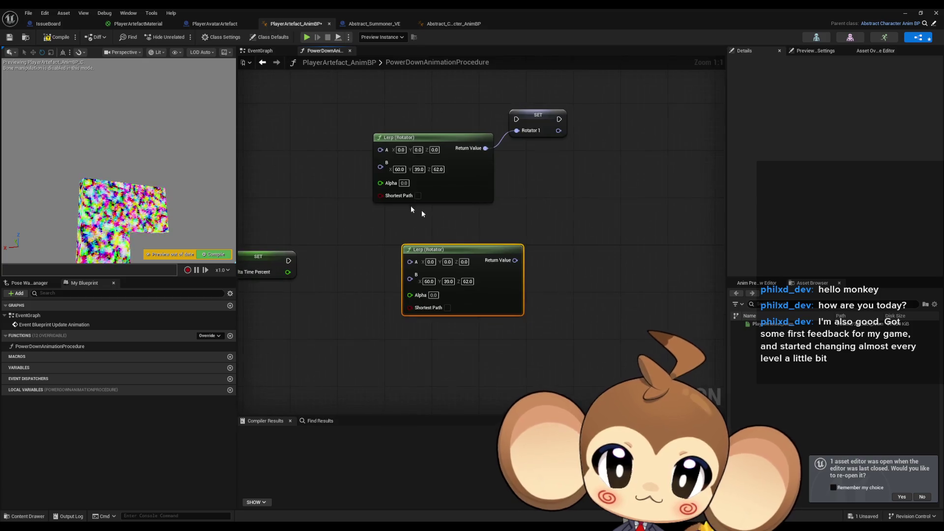
Set the second Lerp (Rotator)'s B to -110, -40, 115.
drag(314, 179, 418, 189)
click(269, 37)
click(528, 293)
text(-1)
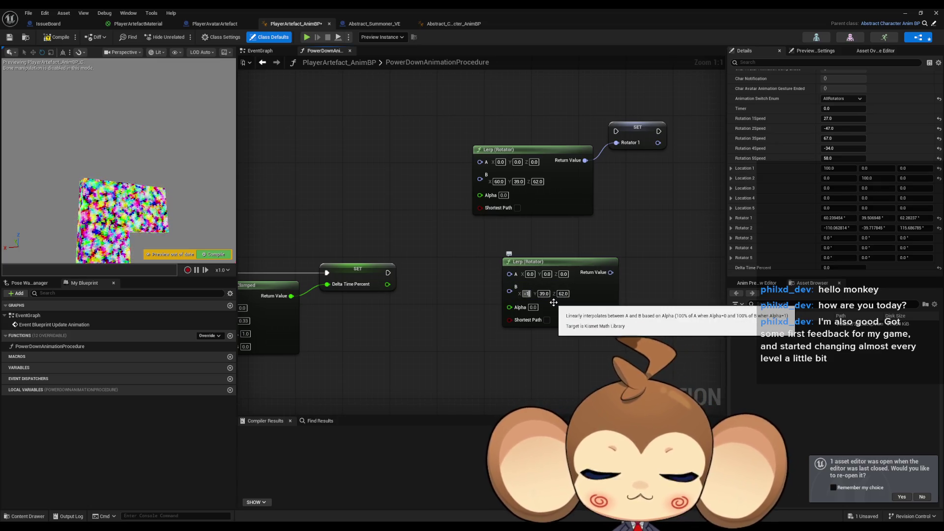
text(10)
key(Tab)
text(-40)
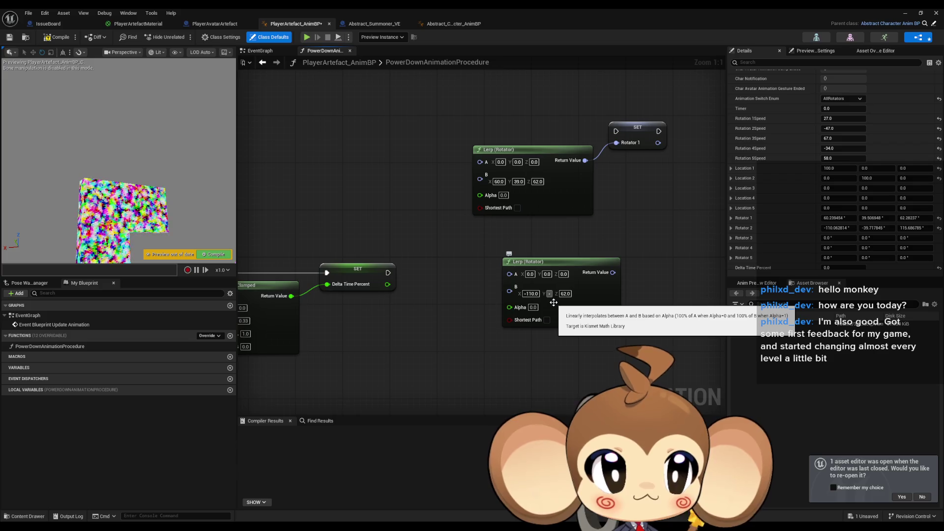
key(Tab)
text(115)
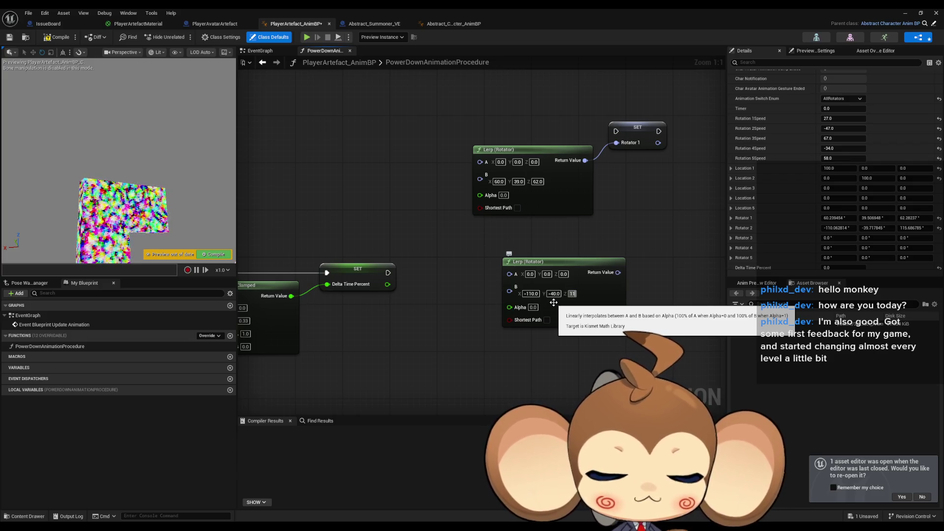
key(Return)
Add a SET Rotator 2 node fed by the second Lerp's return value.
drag(623, 232, 570, 230)
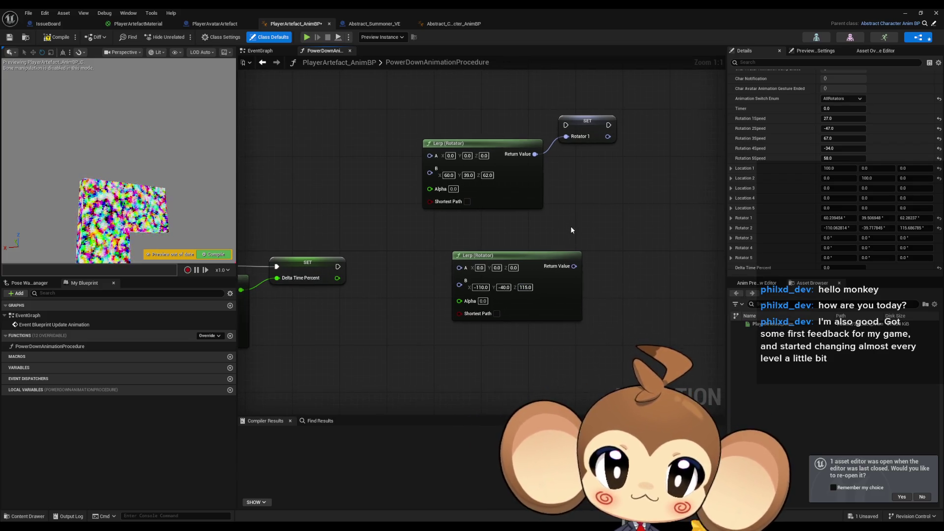
right_click(620, 252)
text(set rot 2)
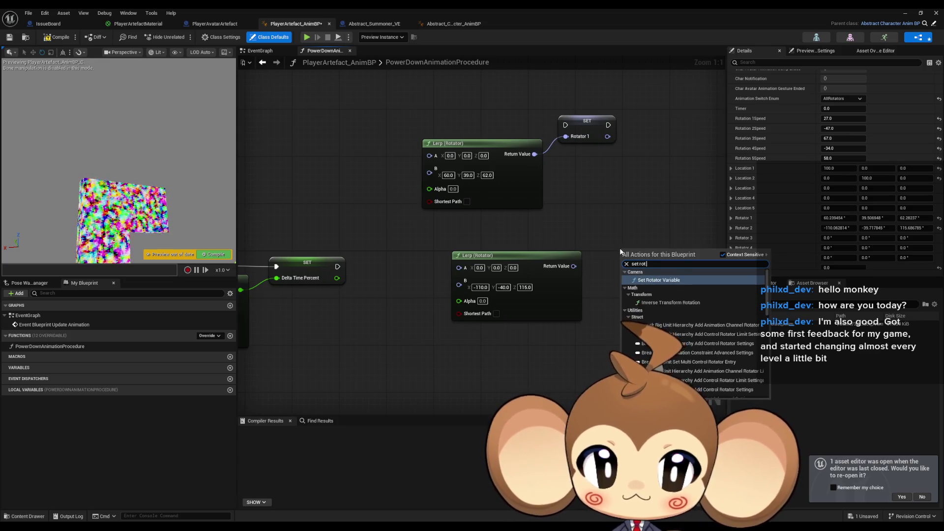
key(Return)
mouse_move(573, 266)
mouse_down()
mouse_move(629, 273)
mouse_move(635, 229)
mouse_up()
click(626, 325)
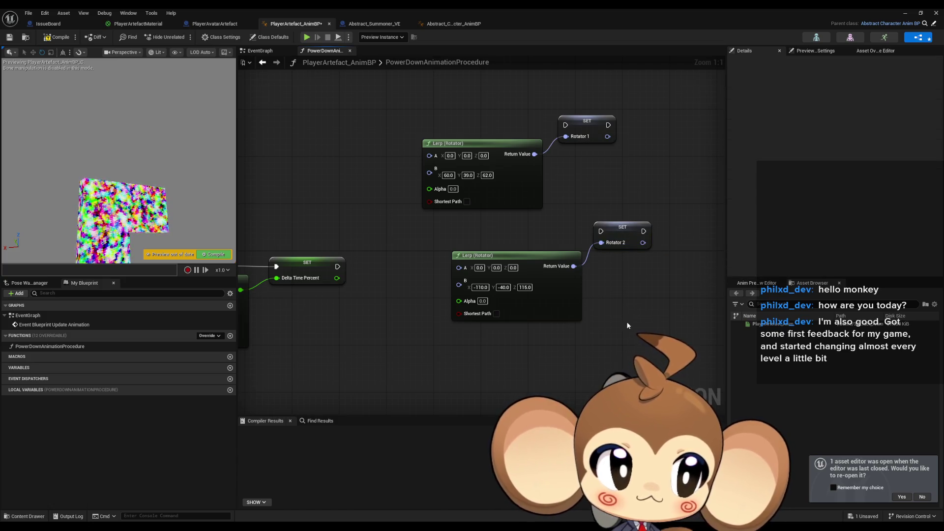
Move both Lerp/SET pairs higher and paste copies of the second Lerp below them.
scroll(601, 328, down, 2)
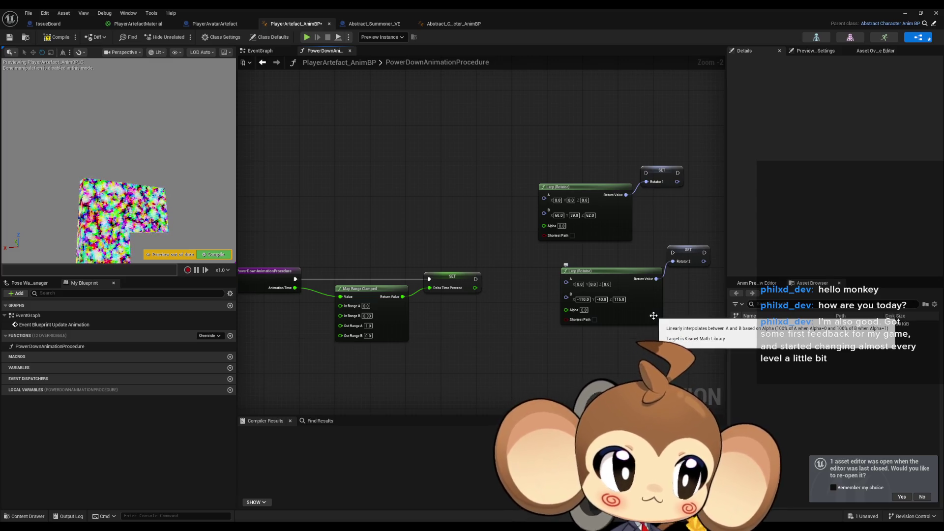
drag(631, 356, 526, 347)
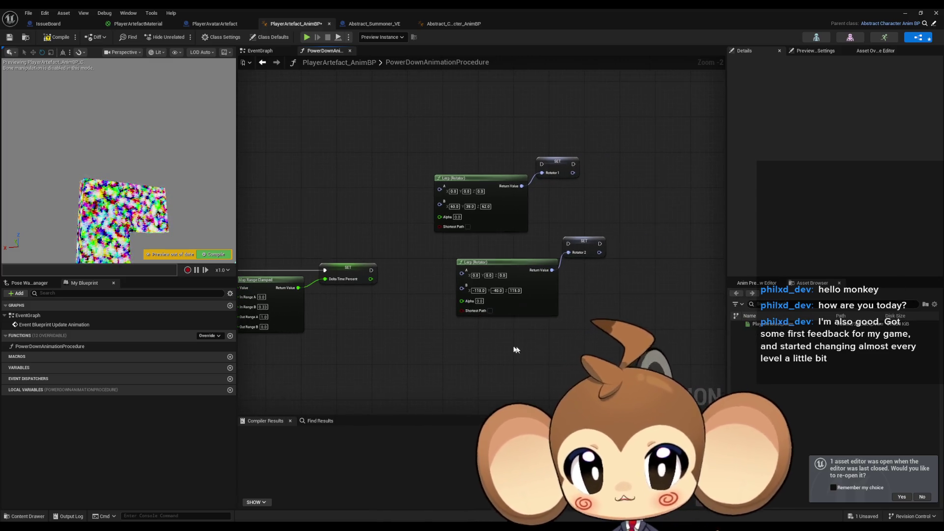
mouse_move(426, 150)
mouse_down()
mouse_move(618, 273)
mouse_move(587, 187)
mouse_up()
click(536, 201)
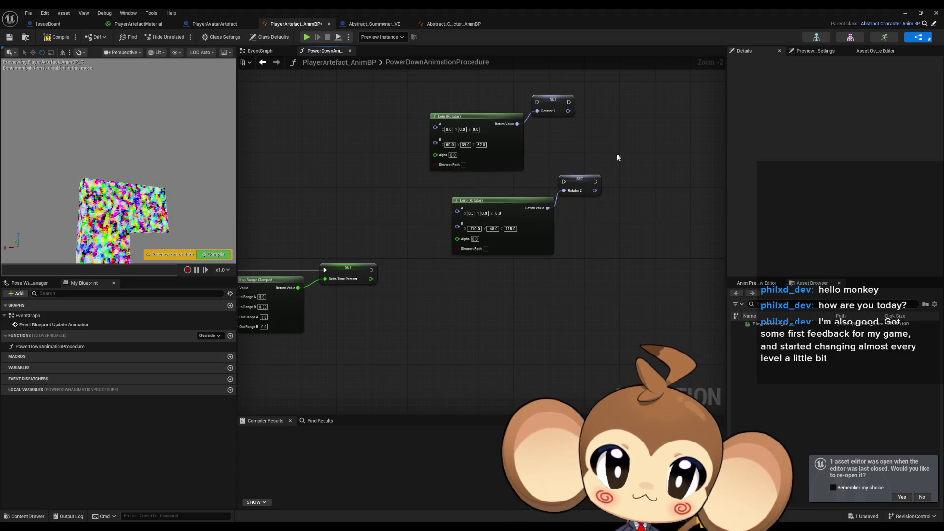
key(ctrl+c)
key(ctrl+v)
key(ctrl+v)
mouse_move(444, 320)
mouse_down()
mouse_move(440, 400)
mouse_move(301, 165)
mouse_up()
click(301, 165)
scroll(301, 165, down, 2)
scroll(443, 167, up, 2)
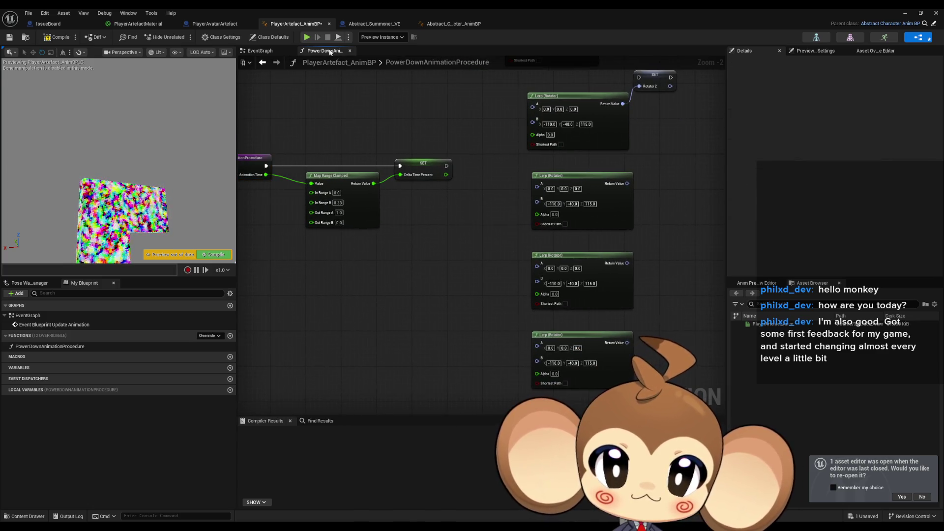
In Class Defaults, set Location 3 Z to 100 and adjust Rotator 3's X rotation.
click(260, 38)
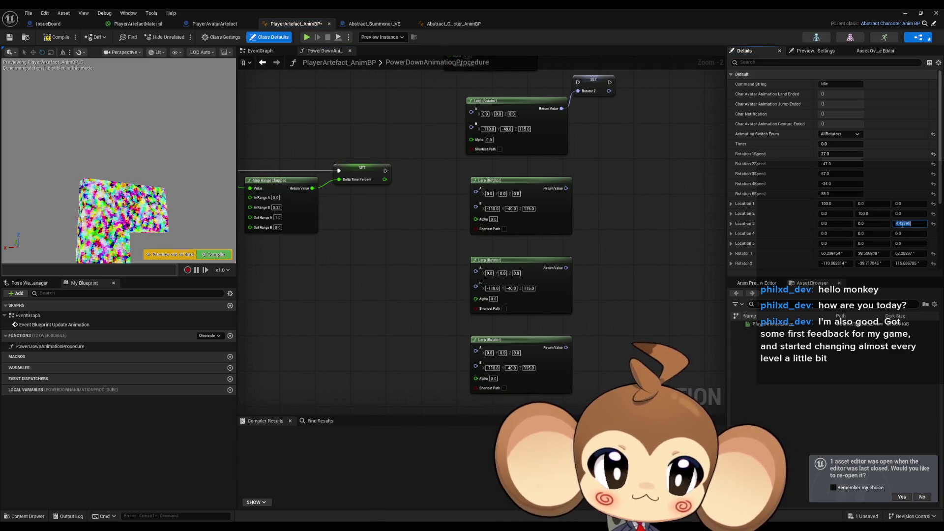
text(100)
key(Return)
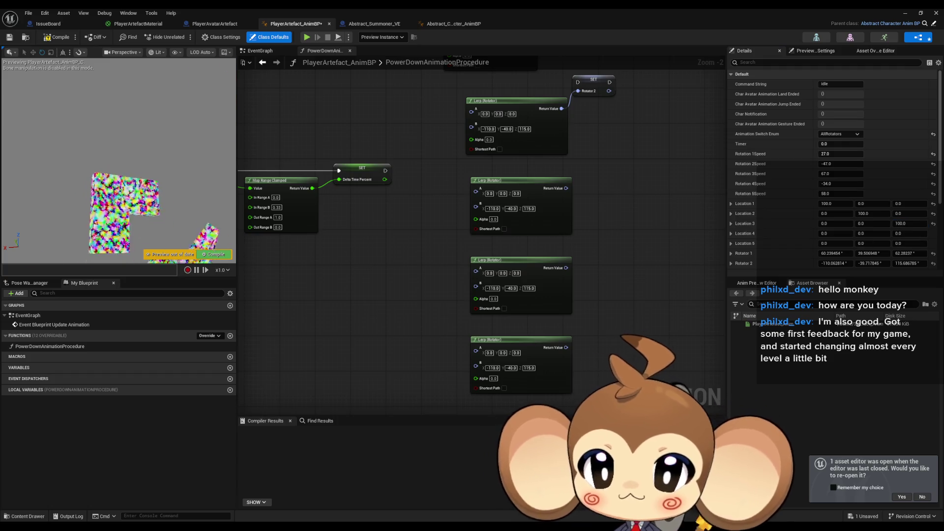
scroll(814, 208, down, 3)
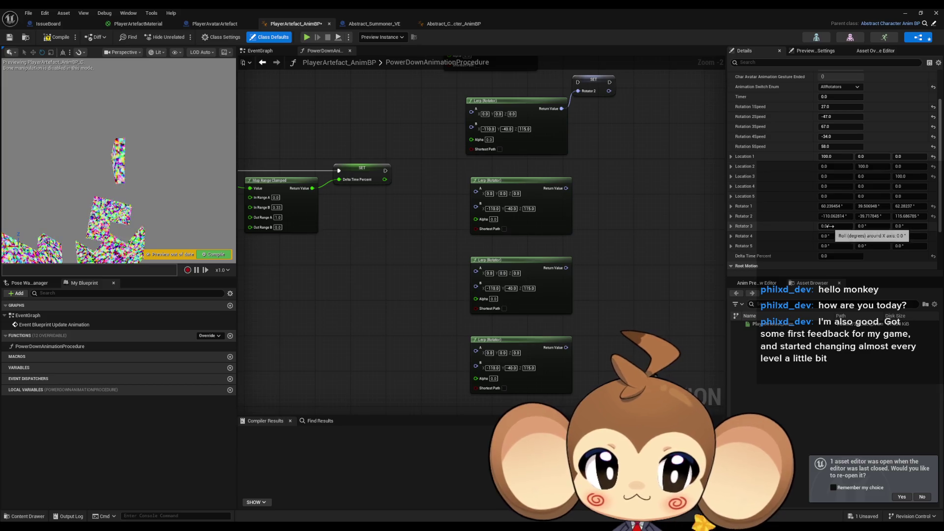
drag(830, 225, 919, 226)
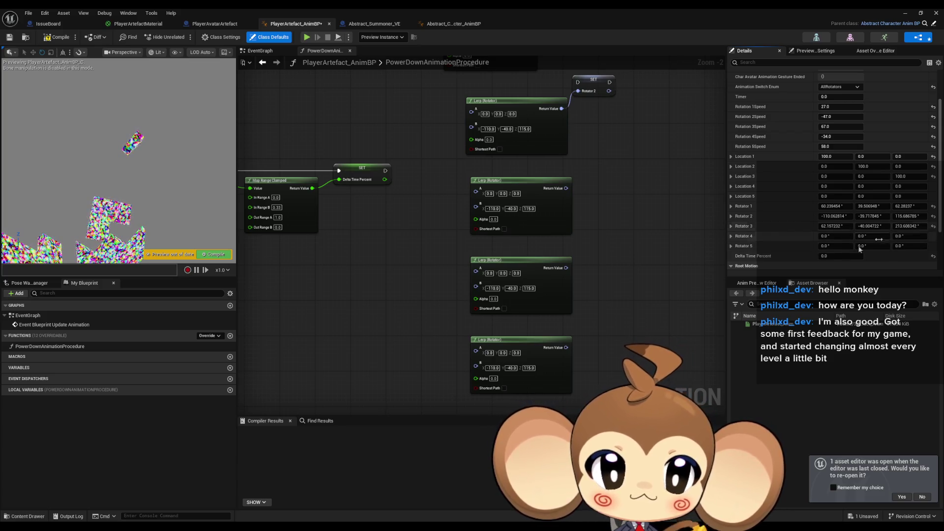
Change the third Lerp (Rotator)'s B to 60, -40, 50.
mouse_move(517, 124)
mouse_down()
mouse_move(522, 136)
mouse_move(504, 184)
mouse_up()
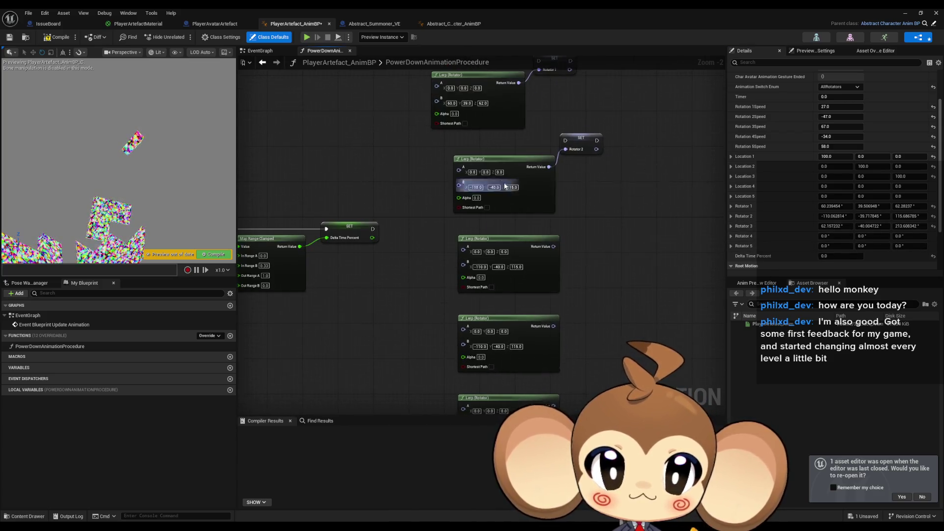
click(518, 270)
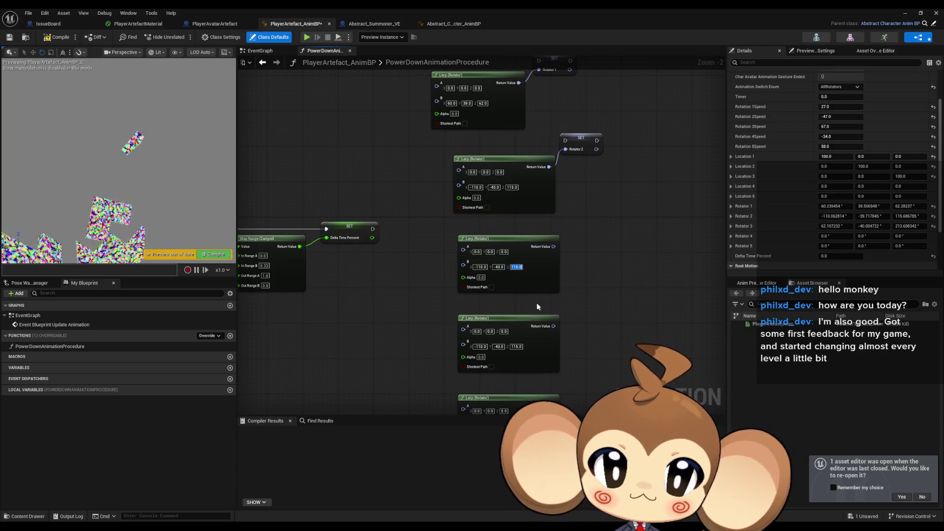
text(50)
key(Return)
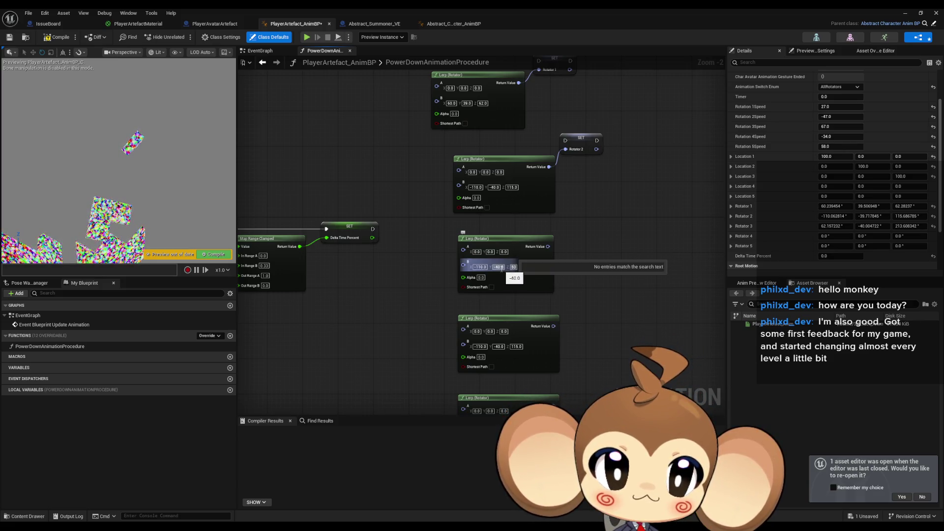
text(60)
key(Return)
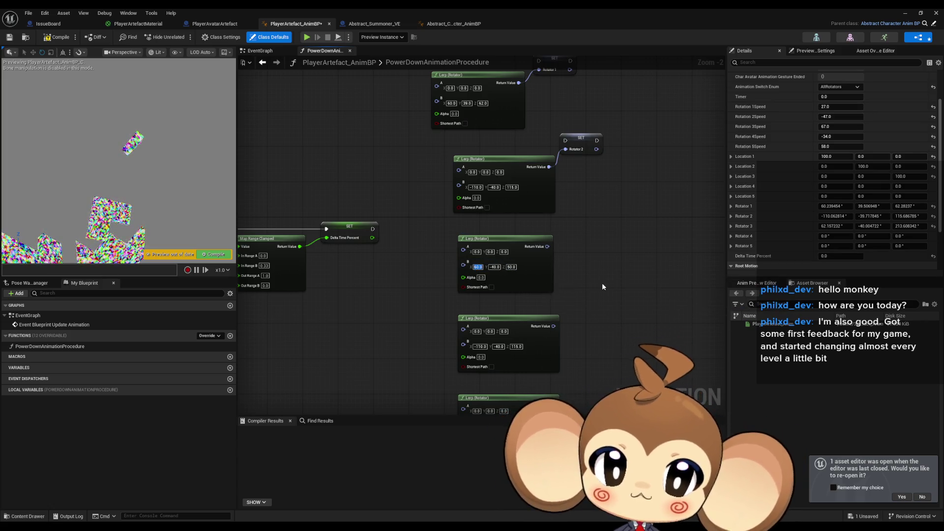
drag(591, 226, 557, 214)
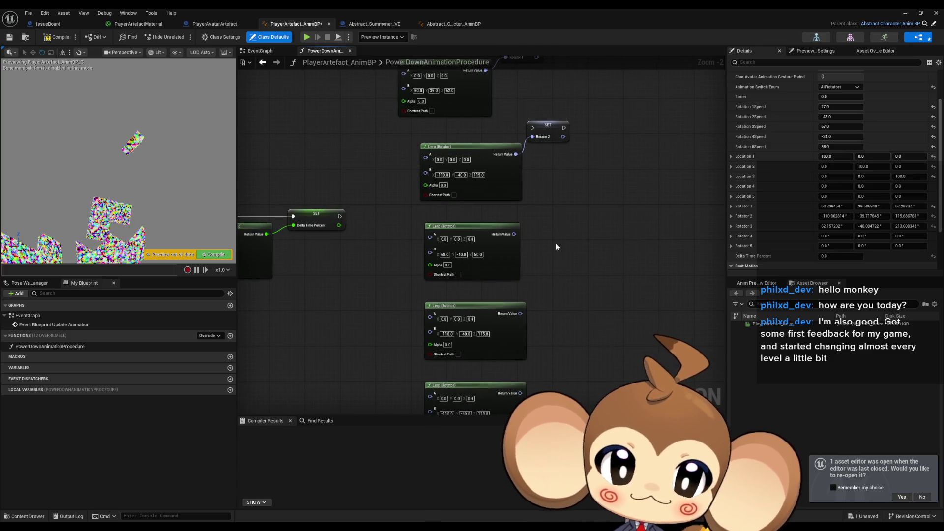
Add a SET node, mistakenly Rotator 2, wired to the third Lerp's result.
right_click(556, 246)
text(set rotaa)
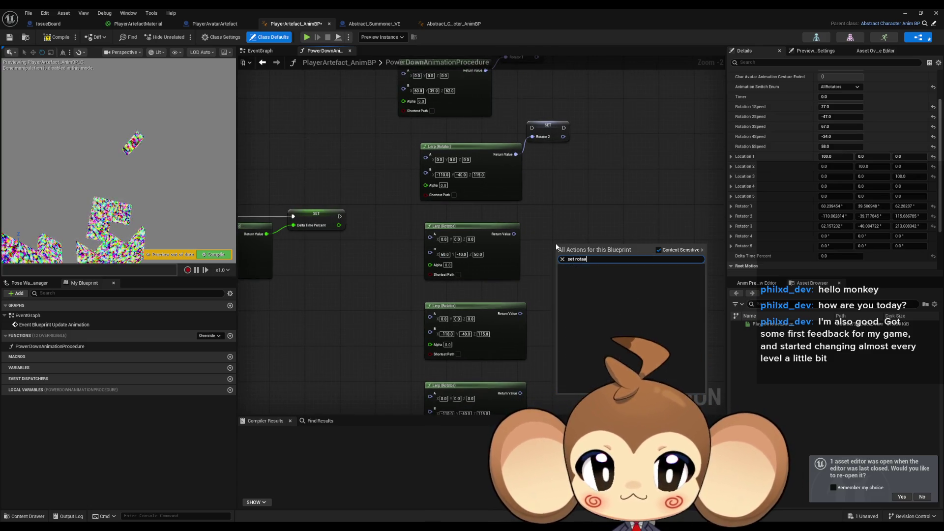
key(BackSpace)
key(Return)
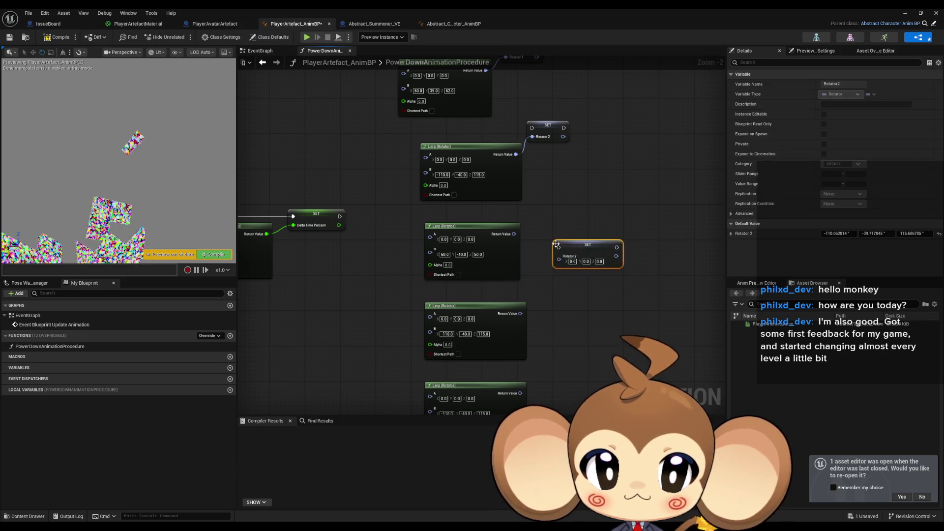
mouse_move(514, 235)
mouse_down()
mouse_move(559, 259)
mouse_move(572, 230)
mouse_up()
drag(572, 291, 579, 220)
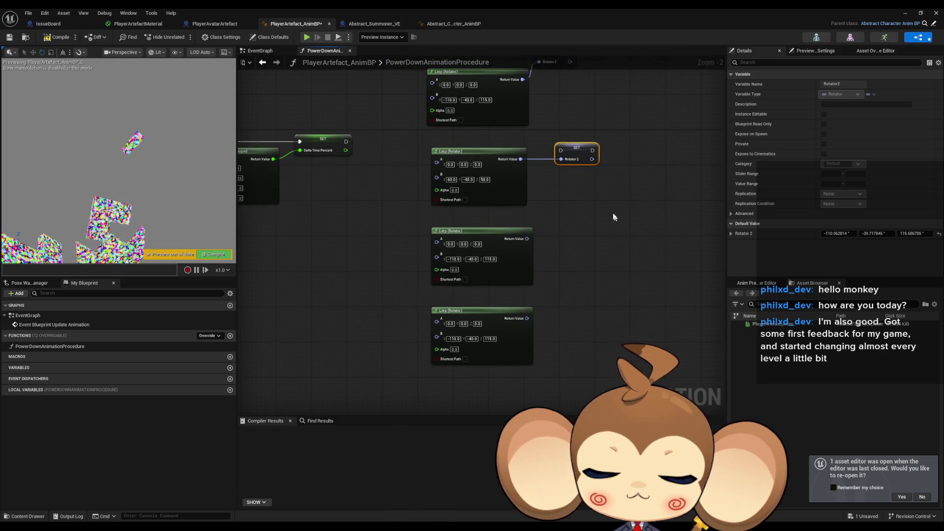
drag(600, 190, 568, 233)
Link a new SET Rotator 3 to the third Lerp and delete the mistaken SET Rotator 2.
right_click(571, 229)
text(set rotator 3)
key(Return)
mouse_move(569, 250)
mouse_down()
mouse_move(525, 227)
mouse_move(520, 198)
mouse_up()
click(576, 187)
key(Delete)
drag(604, 236, 573, 189)
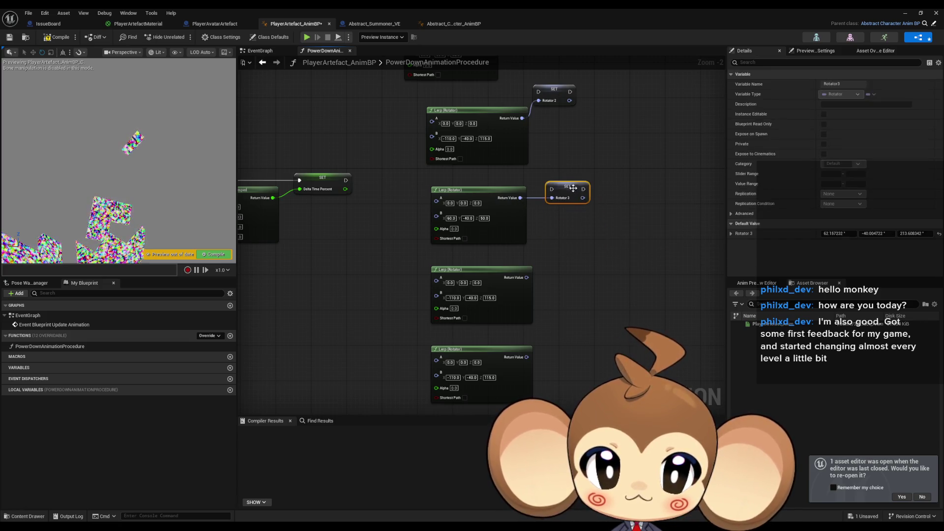
Add a SET Rotator 4 node and paste a copy of it for Rotator 5.
right_click(561, 285)
text(set t)
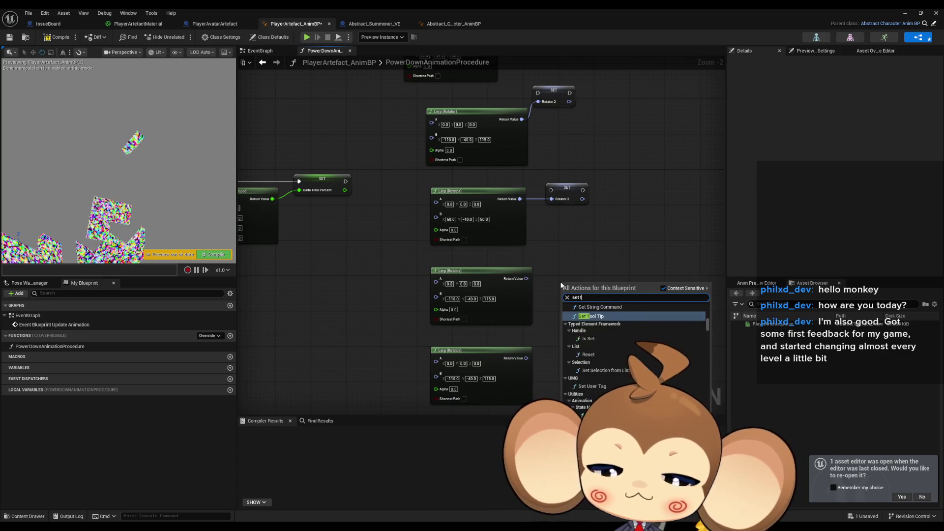
text( rotator 4)
click(580, 355)
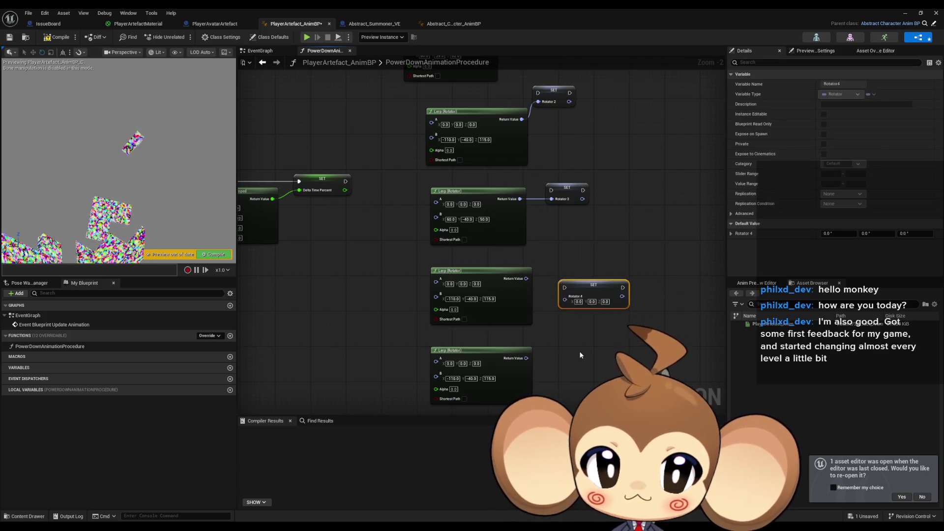
key(ctrl+c)
key(ctrl+v)
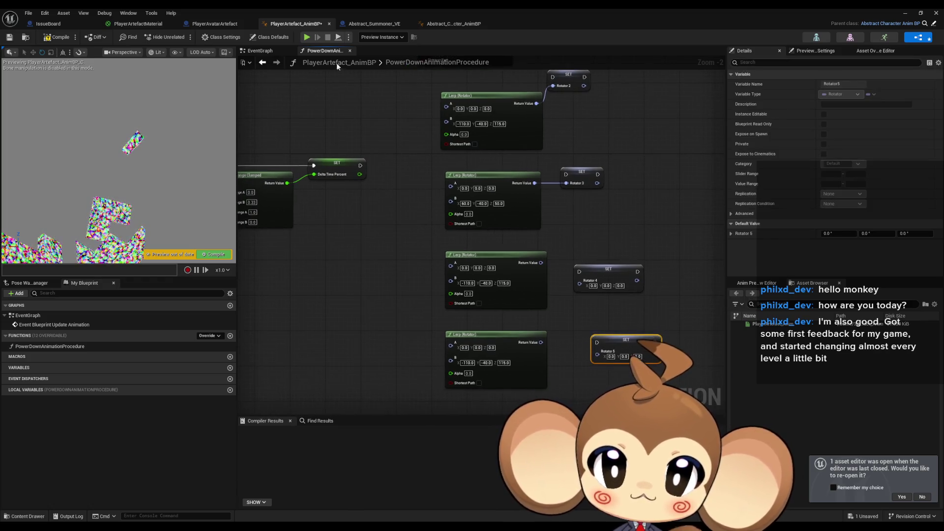
In Class Defaults, set Location 4 X to -100 and adjust Rotator 4's Z and X.
click(269, 37)
scroll(830, 252, down, 2)
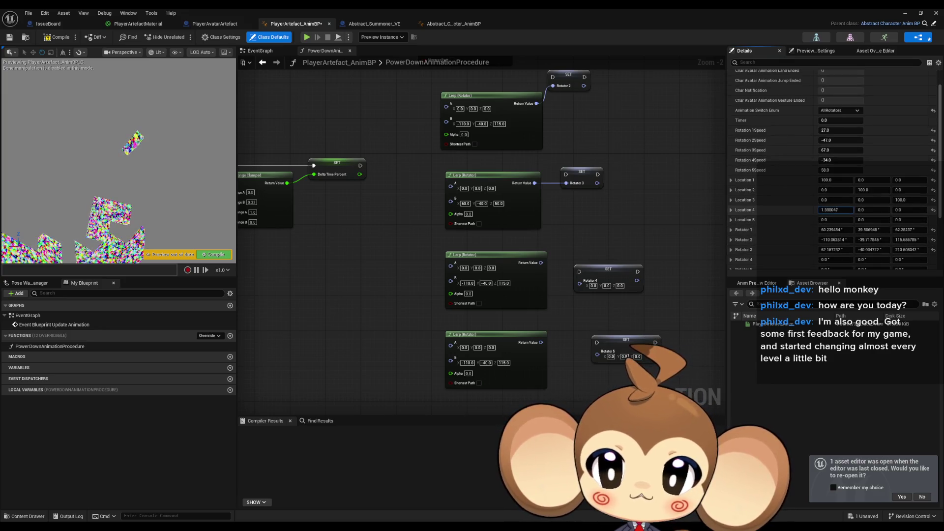
text(-100)
key(Return)
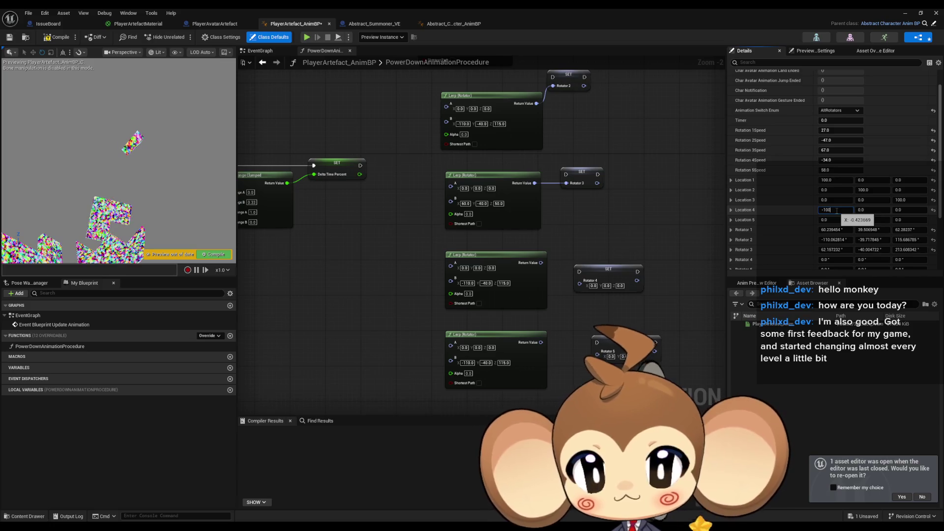
click(198, 181)
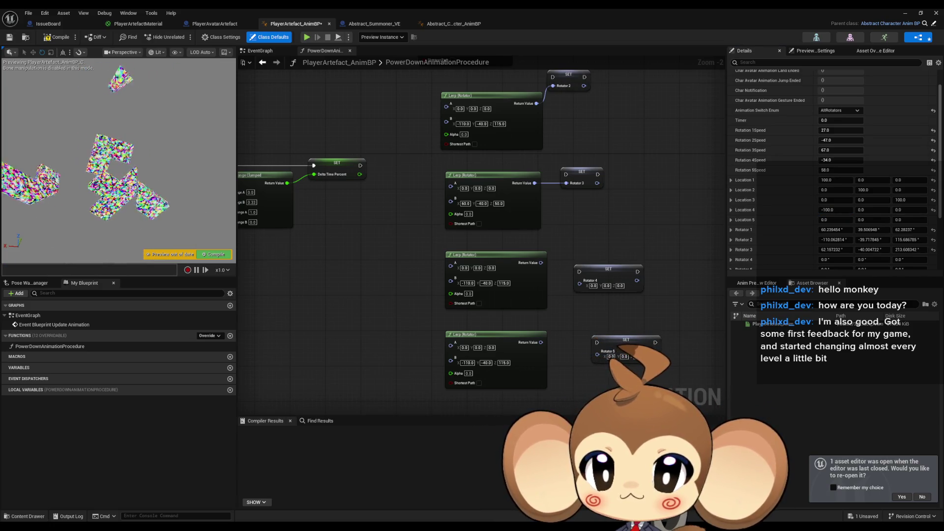
scroll(831, 225, down, 3)
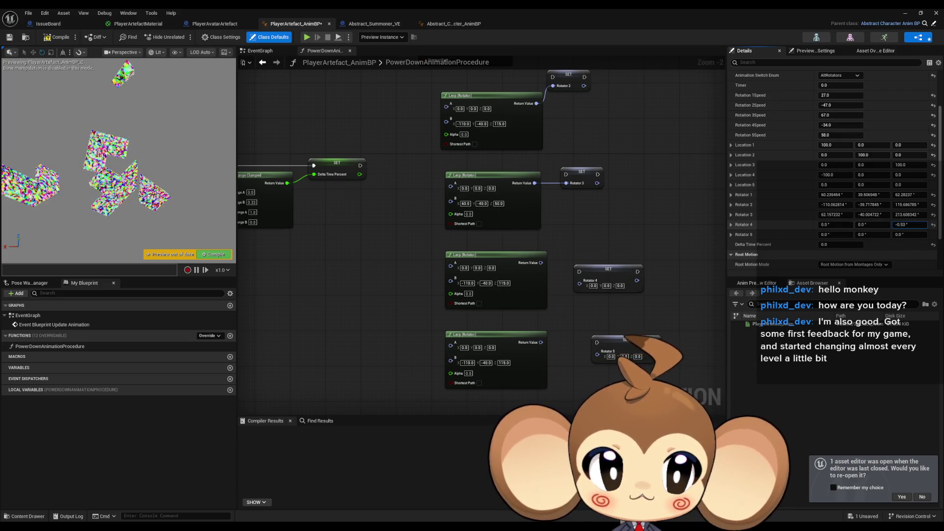
drag(909, 224, 895, 224)
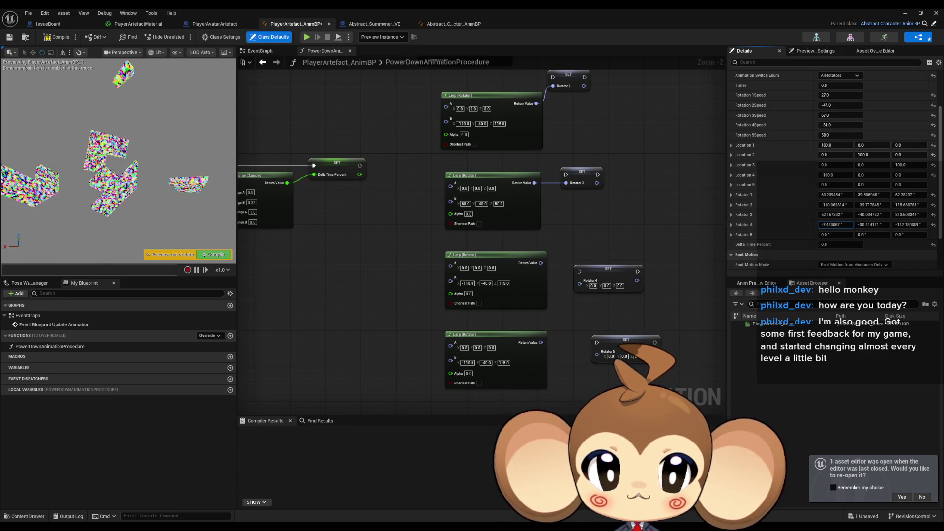
drag(836, 225, 831, 225)
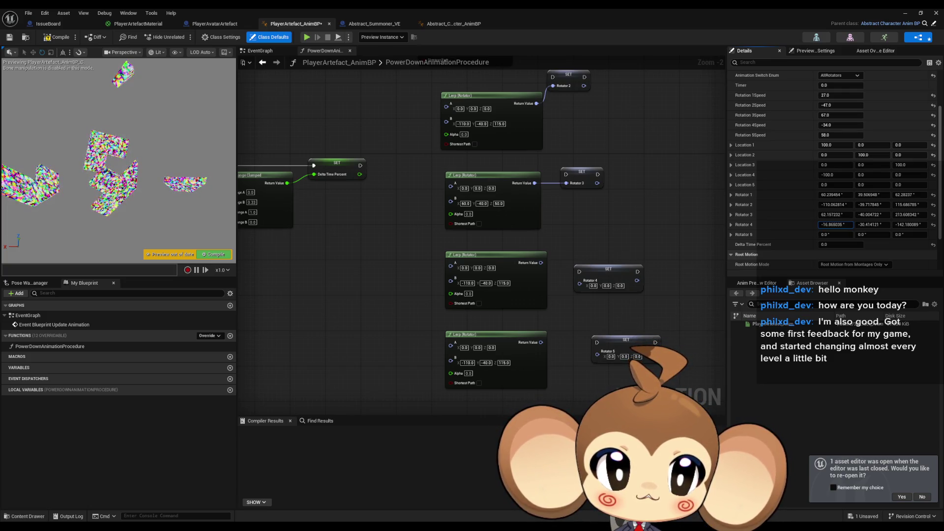
Enter X -16, Y -30, Z -140 into the SET Rotator 4 node's fields.
click(593, 286)
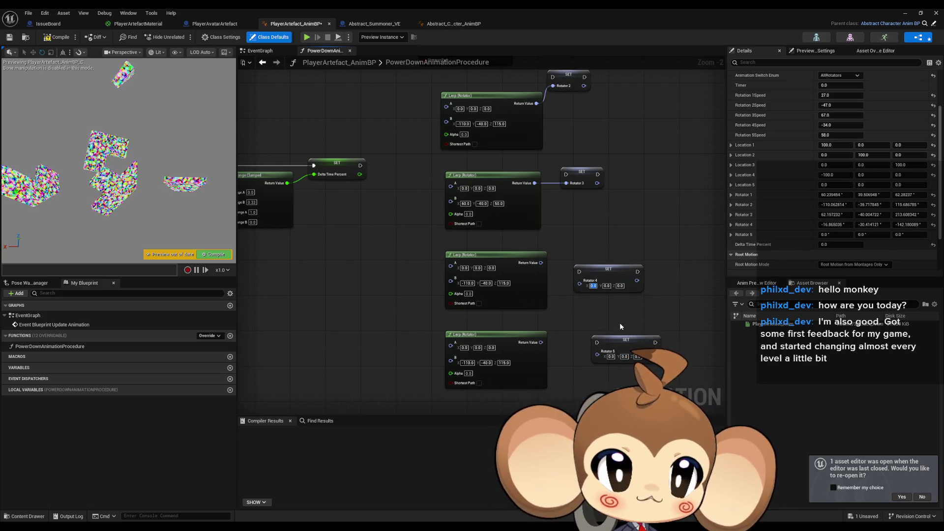
text(16)
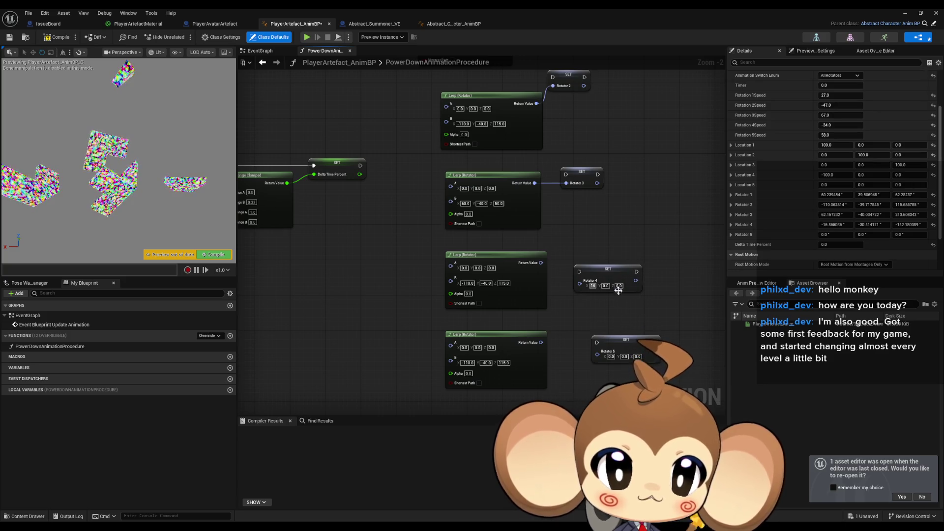
key(Home)
text(-)
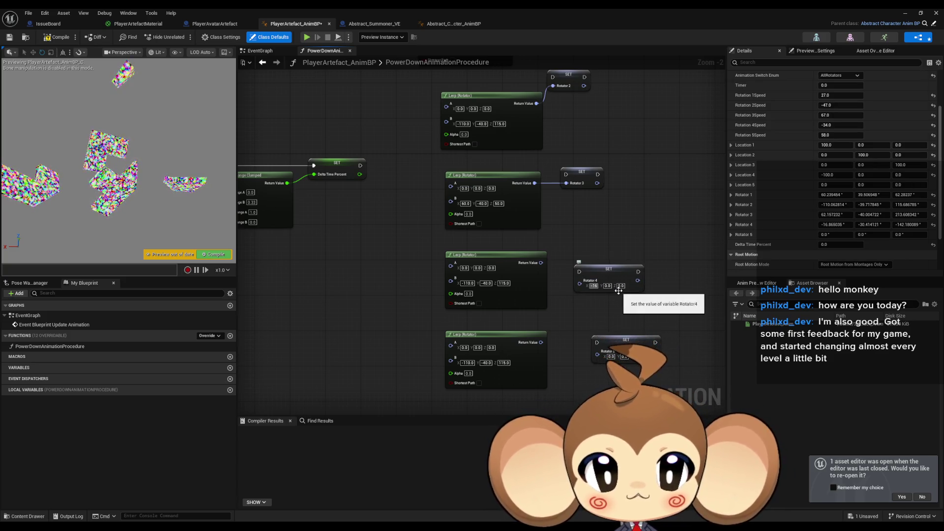
text(-30)
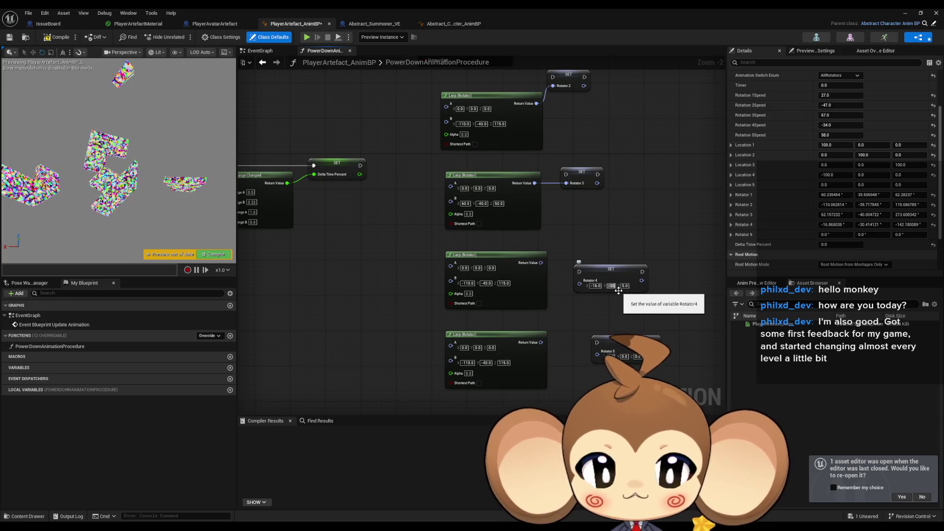
key(Tab)
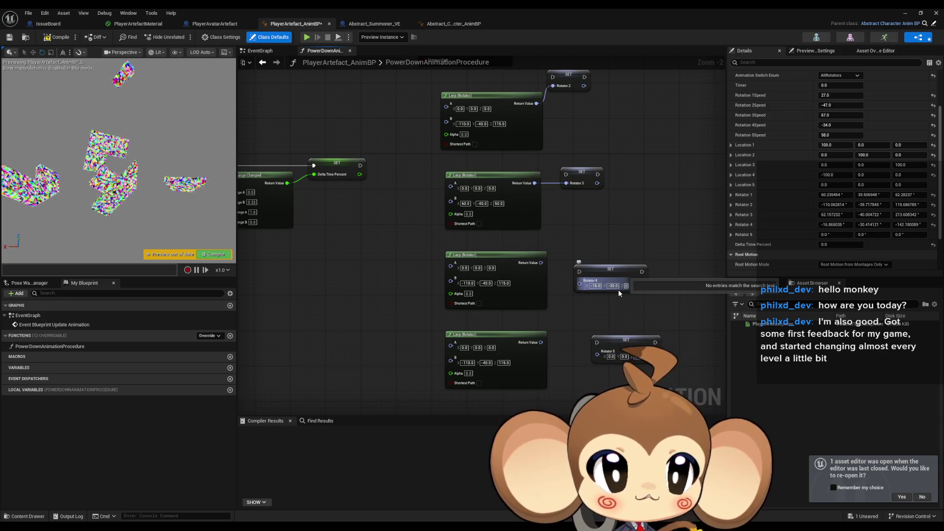
text(140)
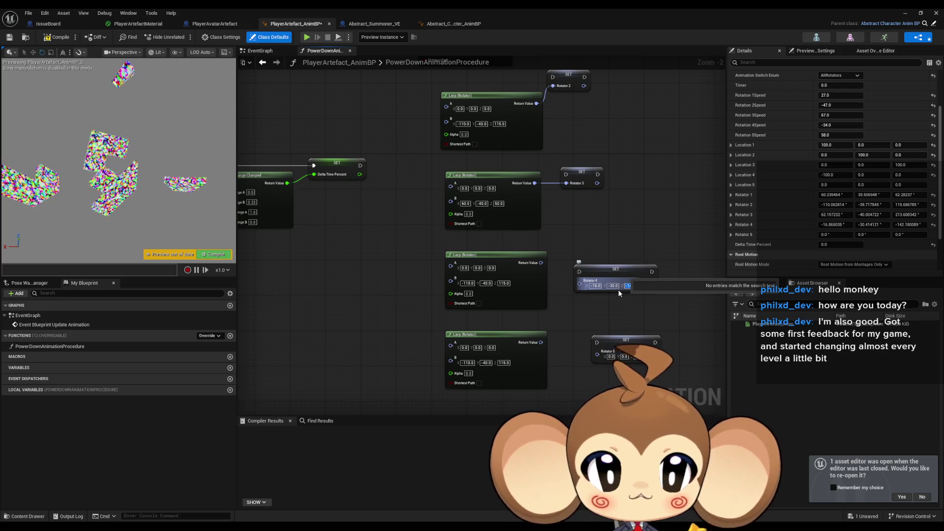
key(Return)
mouse_move(673, 320)
mouse_down()
mouse_move(652, 306)
mouse_move(633, 337)
mouse_move(635, 352)
mouse_up()
Set the Rotator 4 Lerp's B values to -16, -30 and -140.
click(430, 319)
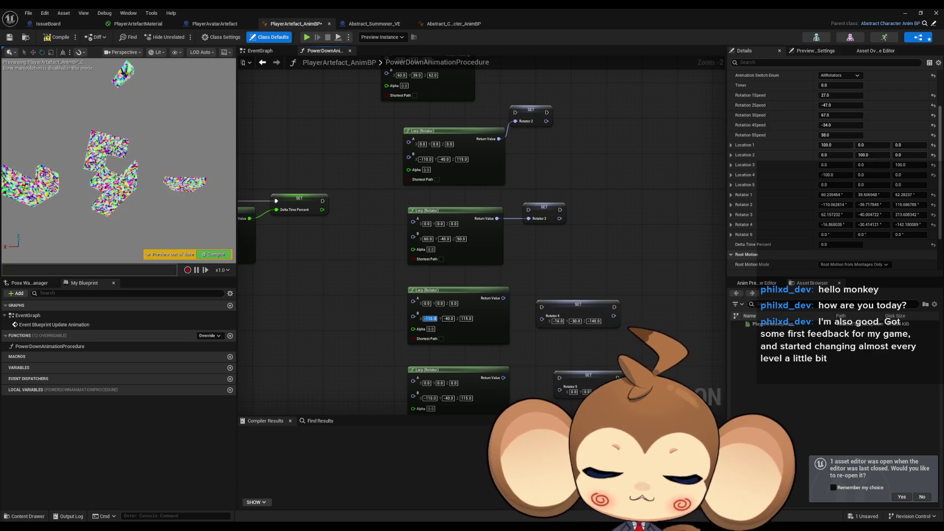
text(-16)
key(Tab)
text(-30)
key(Tab)
text(140)
key(Return)
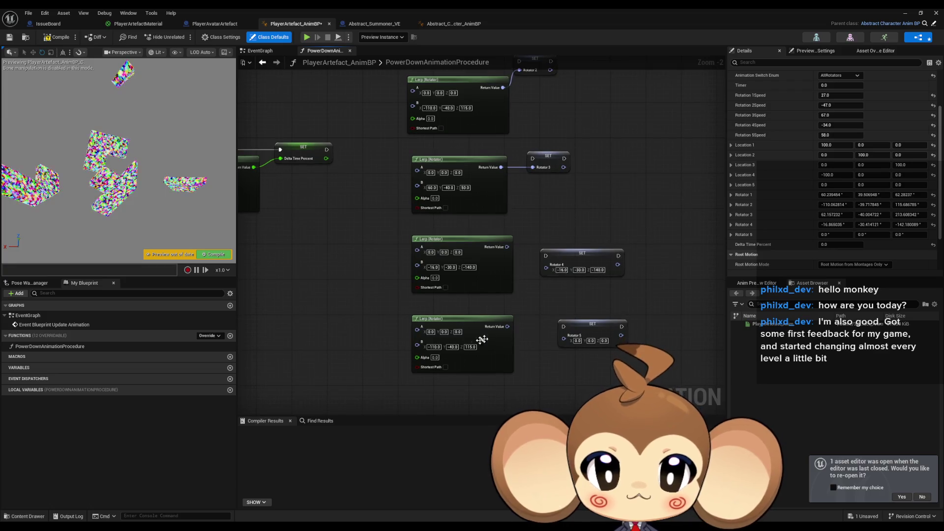
Enter 120 as the Rotator 5 Lerp's B X value.
click(430, 348)
drag(507, 138, 525, 316)
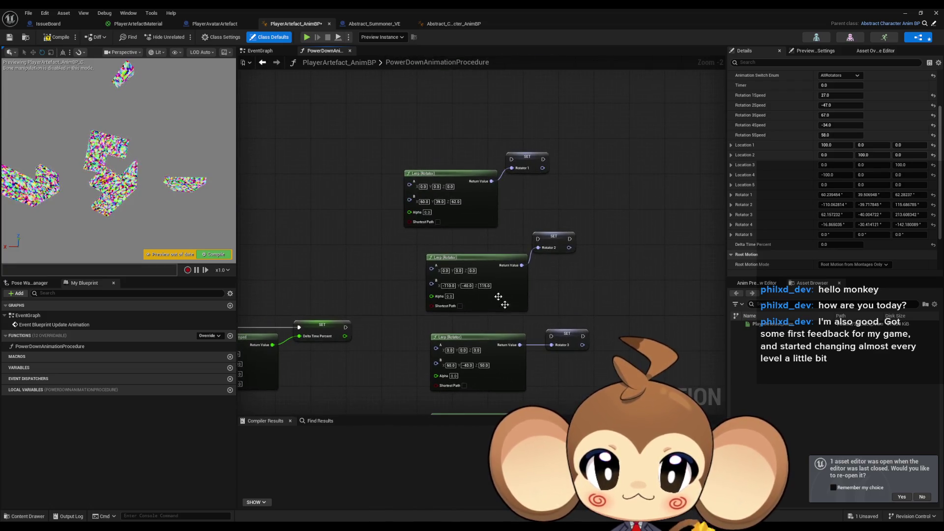
click(448, 285)
drag(460, 290, 463, 242)
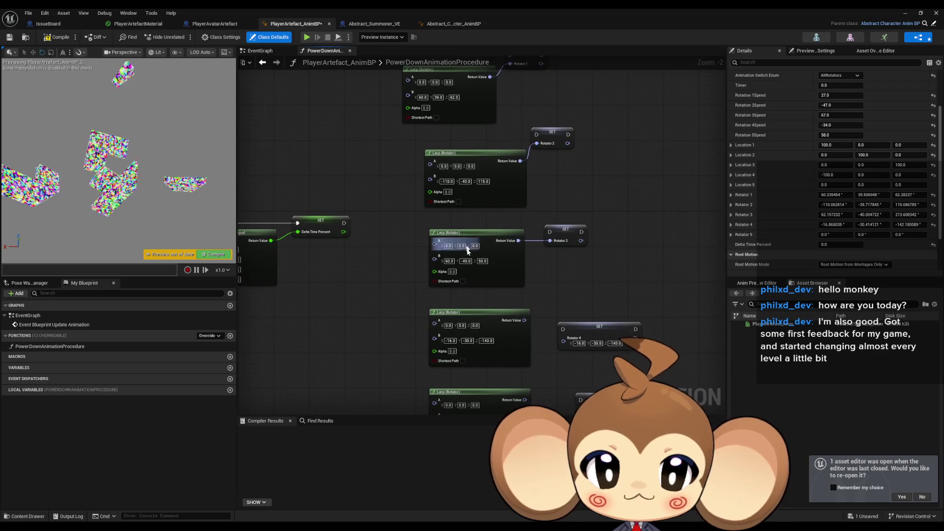
mouse_move(465, 310)
mouse_down()
mouse_move(466, 373)
mouse_move(454, 244)
mouse_up()
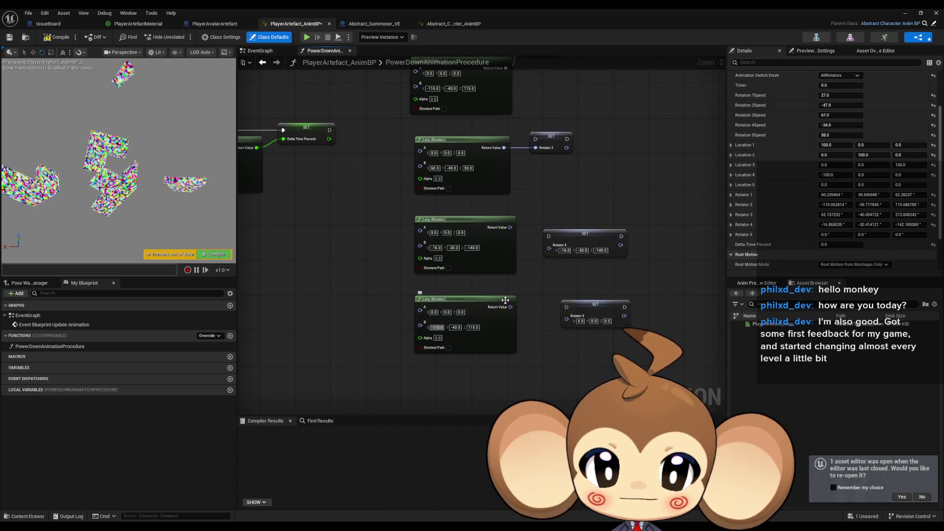
text(120)
key(Return)
Set the Rotator 3 Lerp's B Y to -35 and the Rotator 5 Lerp's B Y to 22.
drag(435, 173, 439, 215)
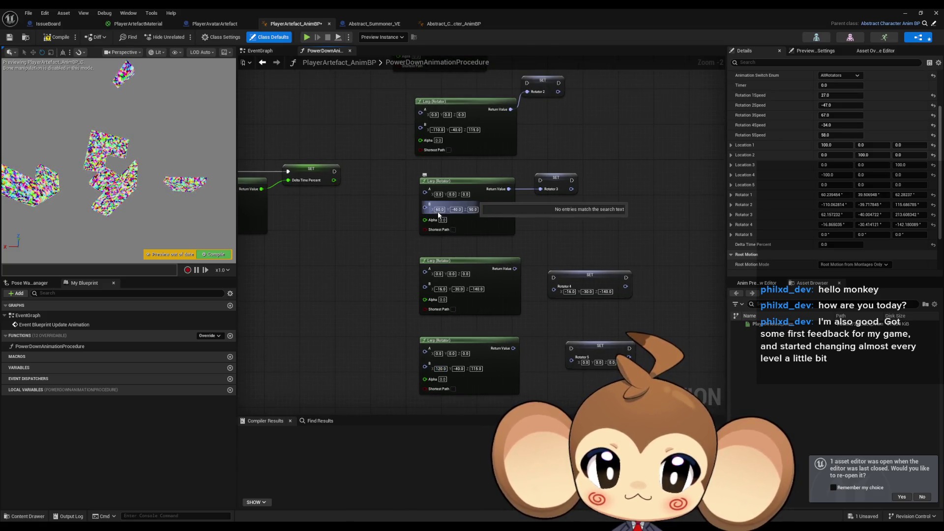
text(5)
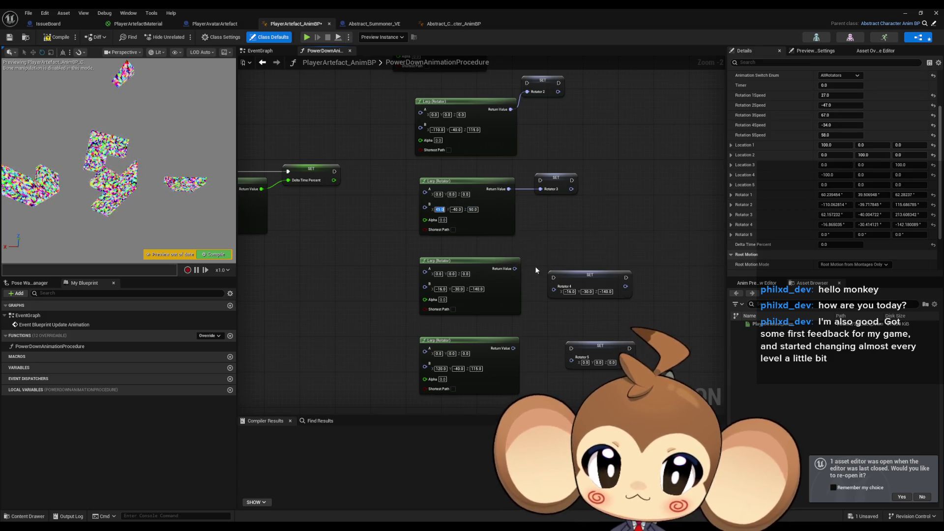
mouse_move(538, 291)
mouse_down()
mouse_move(533, 389)
mouse_move(536, 309)
mouse_up()
click(451, 321)
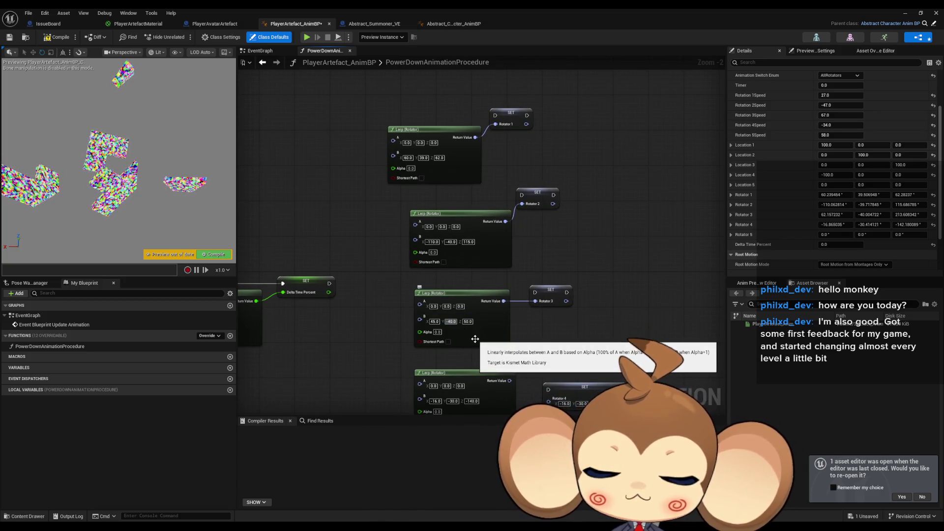
text(-35)
mouse_move(531, 372)
mouse_down()
mouse_move(539, 326)
mouse_move(564, 388)
mouse_move(565, 350)
mouse_move(544, 322)
mouse_move(548, 282)
mouse_up()
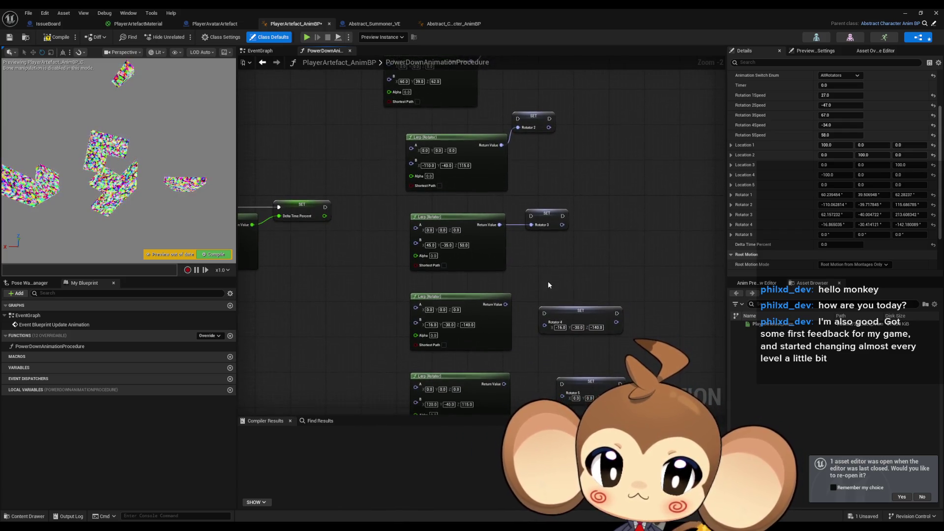
drag(541, 330, 541, 229)
click(449, 303)
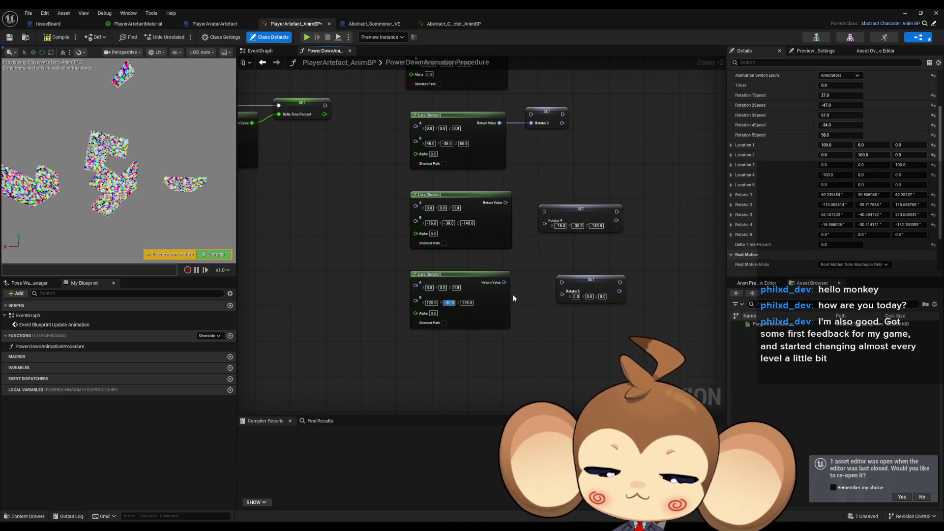
text(22)
key(Return)
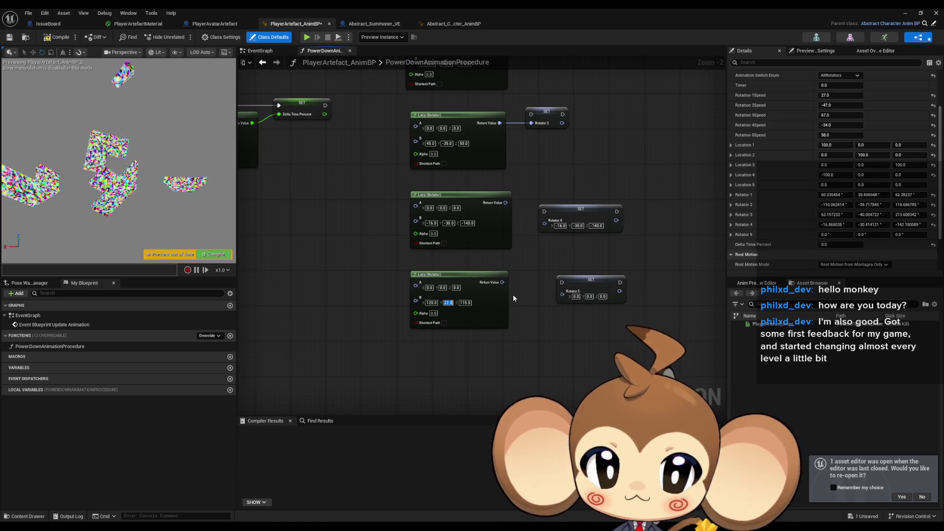
mouse_move(516, 283)
mouse_down()
mouse_move(521, 428)
mouse_move(536, 415)
mouse_move(521, 404)
mouse_move(520, 345)
mouse_up()
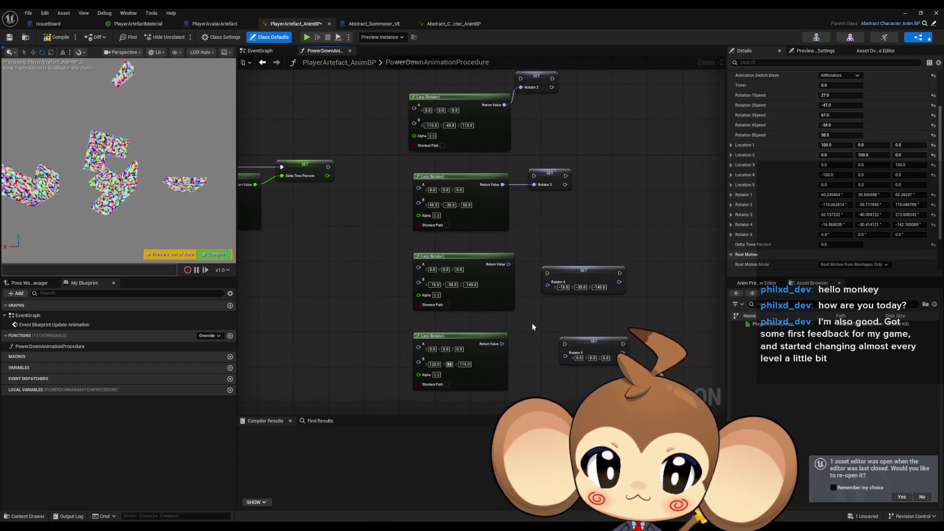
mouse_move(519, 286)
mouse_down()
mouse_move(525, 364)
mouse_move(508, 249)
mouse_up()
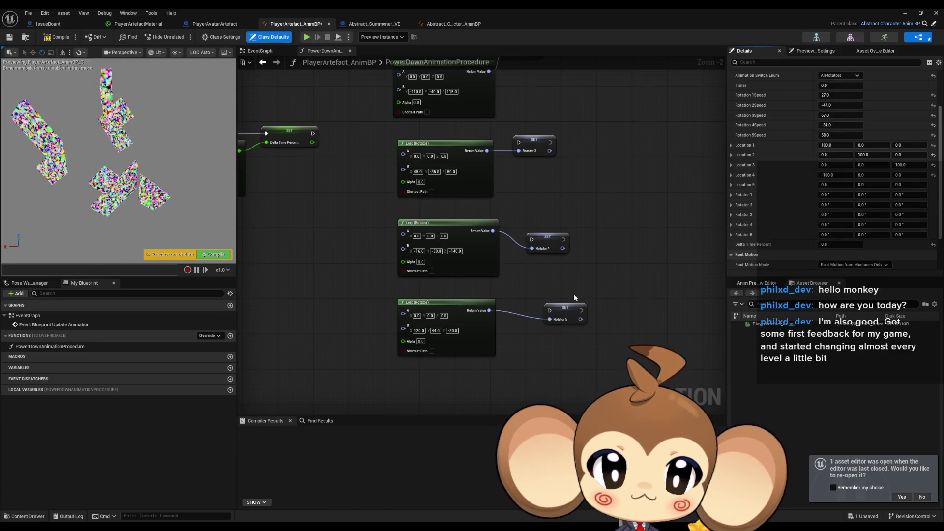
Pan across the Rotator 2 and 3 Lerp nodes, then zoom out to view the whole rotator chain.
drag(575, 297, 580, 337)
mouse_move(582, 212)
mouse_down()
mouse_move(592, 252)
mouse_move(541, 232)
mouse_move(559, 211)
mouse_move(637, 224)
mouse_move(679, 216)
mouse_move(661, 217)
mouse_up()
mouse_move(486, 256)
mouse_down()
mouse_move(456, 281)
mouse_move(558, 229)
mouse_up()
scroll(454, 267, down, 1)
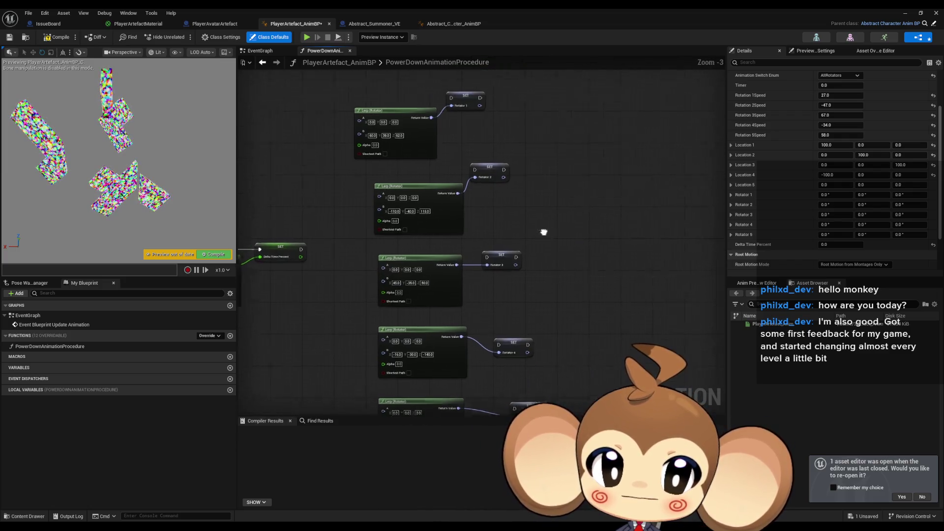
Add SET Location 1 and SET Location 2 nodes beside the rotator chain.
right_click(574, 145)
text(set loc)
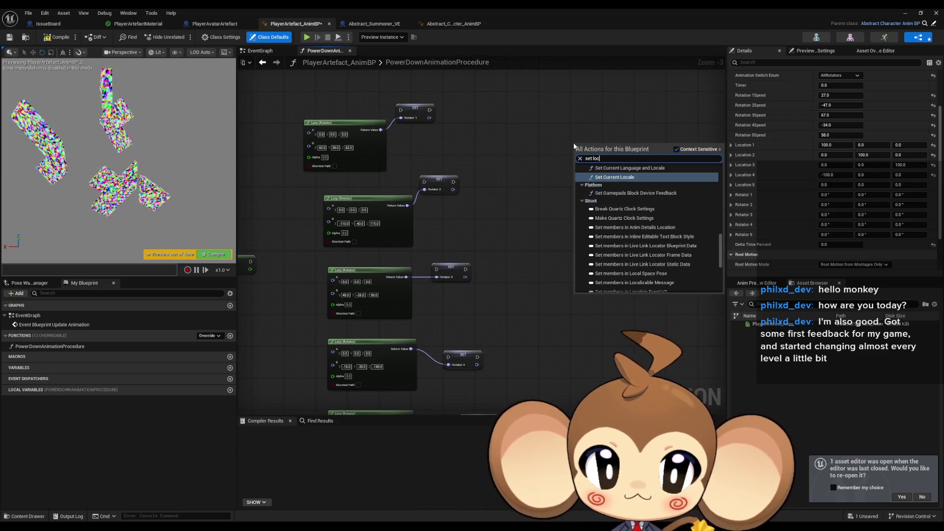
text(a)
scroll(659, 222, down, 5)
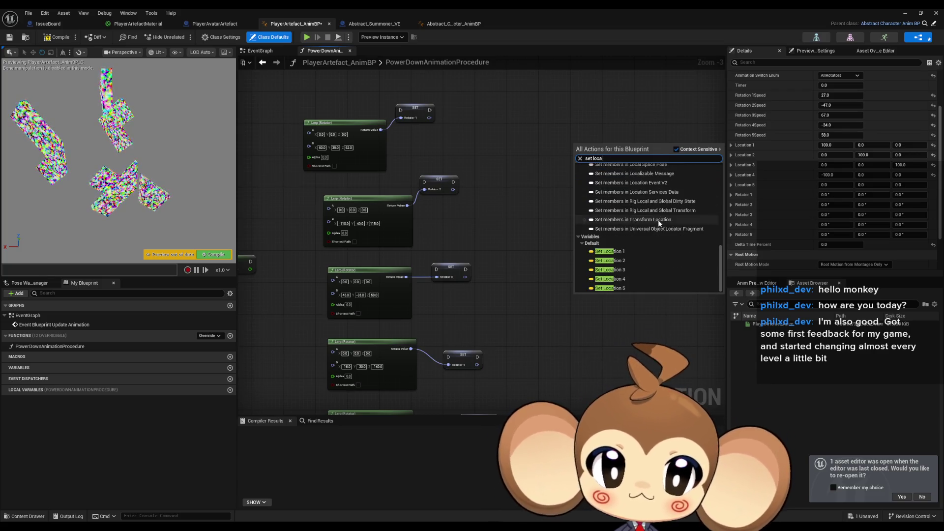
click(609, 251)
click(586, 196)
right_click(586, 196)
text(set loc 2)
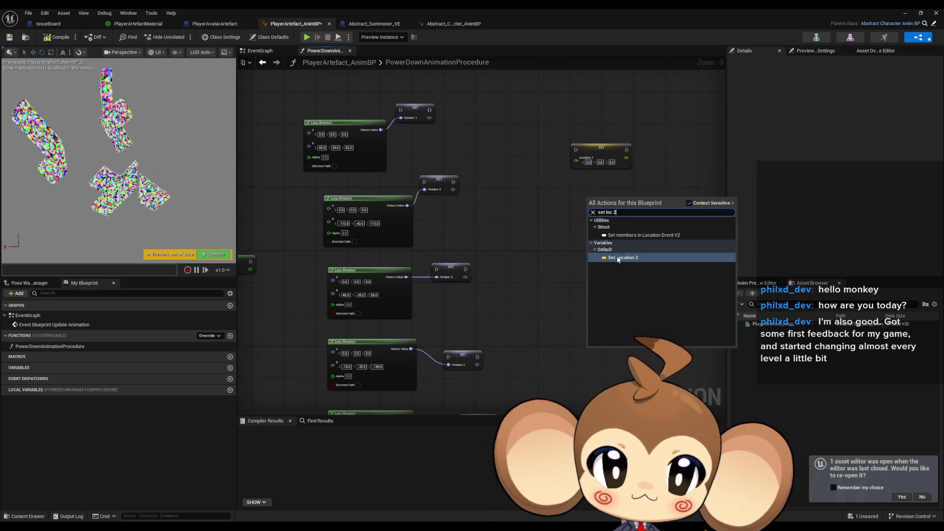
click(617, 258)
Add SET Location 3, 4 and 5 nodes using the 'set loc' search.
right_click(591, 254)
text(set loc 3)
key(Return)
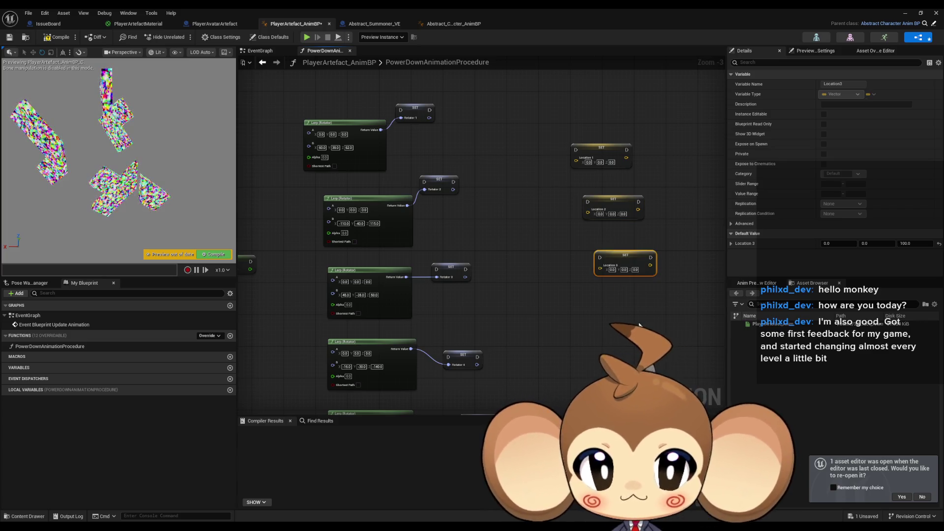
right_click(640, 325)
text(set loc 4)
key(Return)
right_click(615, 358)
text(set loc 5)
key(Return)
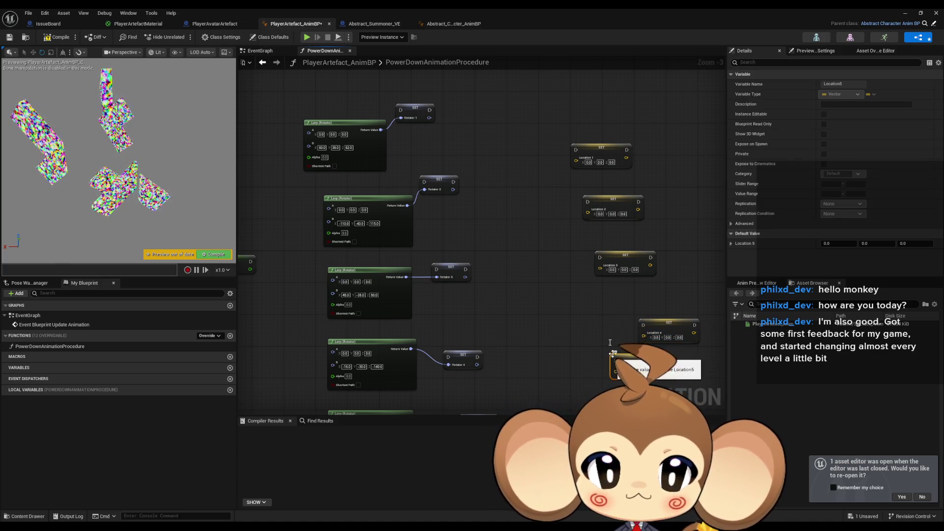
Add a Lerp (Vector) node from Set Location 5's input so it feeds that setter.
scroll(612, 355, down, 3)
mouse_move(632, 302)
mouse_down()
mouse_move(668, 310)
mouse_move(597, 340)
mouse_up()
text(lerp)
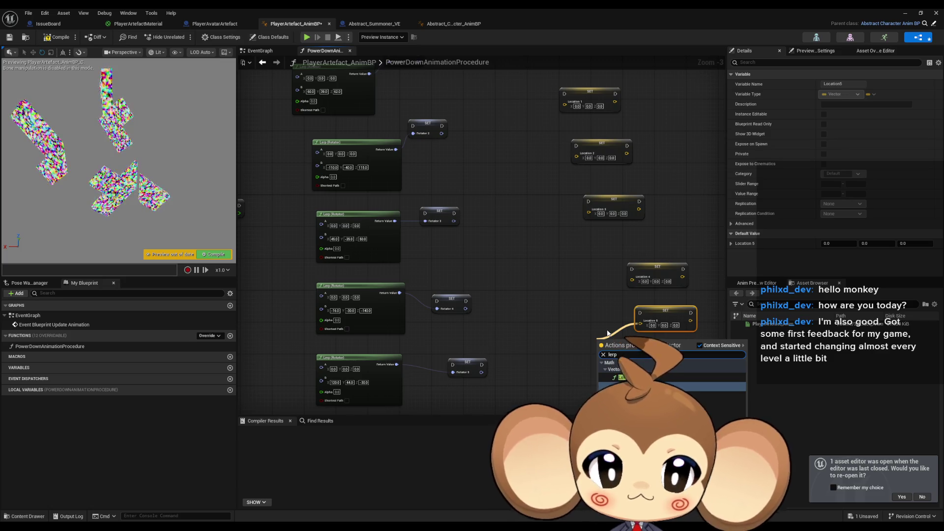
key(Return)
Paste Lerp (Vector) copies, wire them into SET Location 1–4, and show Class Defaults.
drag(626, 343, 524, 211)
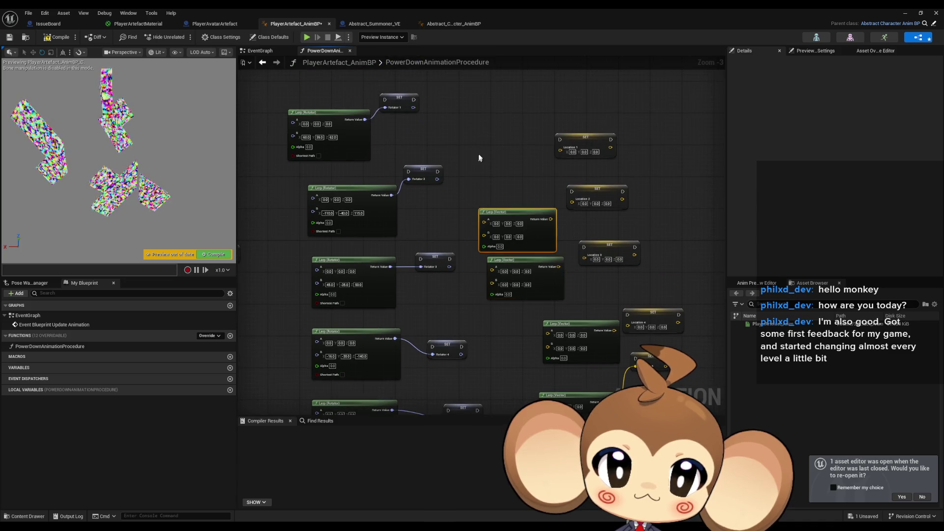
key(ctrl+w)
key(ctrl+w)
mouse_move(551, 159)
mouse_down()
mouse_move(562, 157)
mouse_move(560, 147)
mouse_move(506, 147)
mouse_up()
drag(551, 218, 572, 199)
drag(559, 267, 584, 258)
mouse_move(614, 331)
mouse_down()
mouse_move(628, 323)
mouse_move(545, 324)
mouse_up()
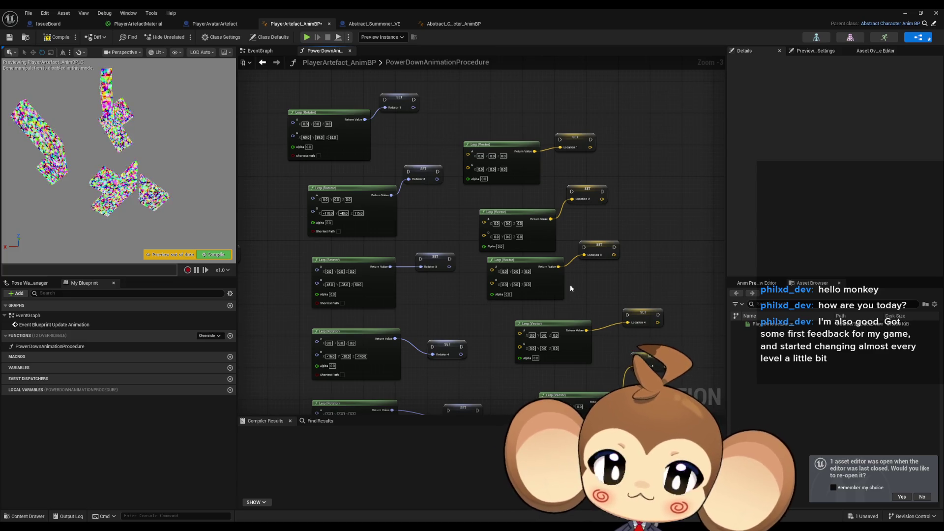
drag(565, 282, 586, 245)
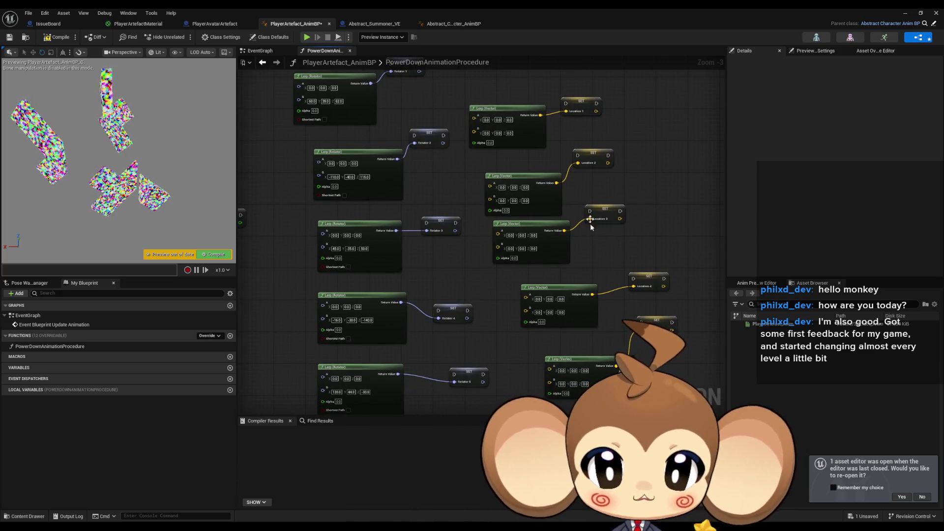
drag(413, 211, 434, 229)
click(270, 38)
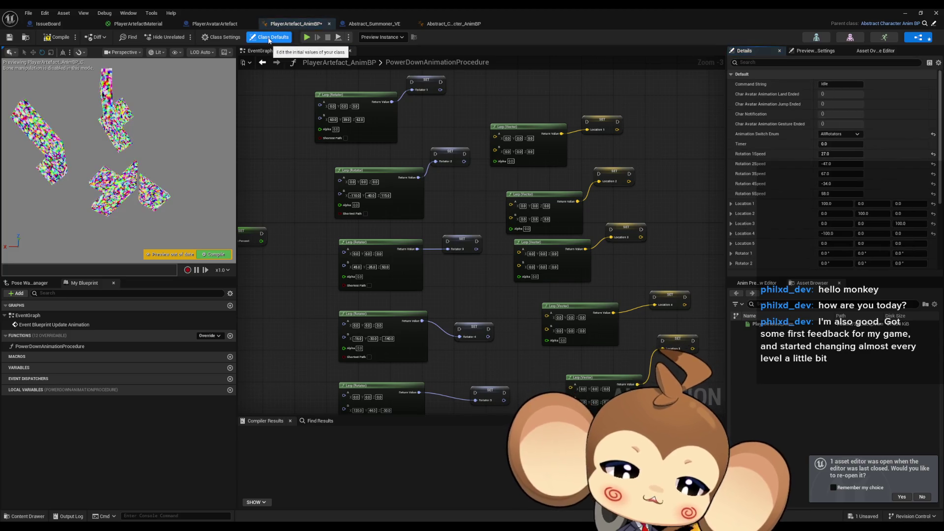
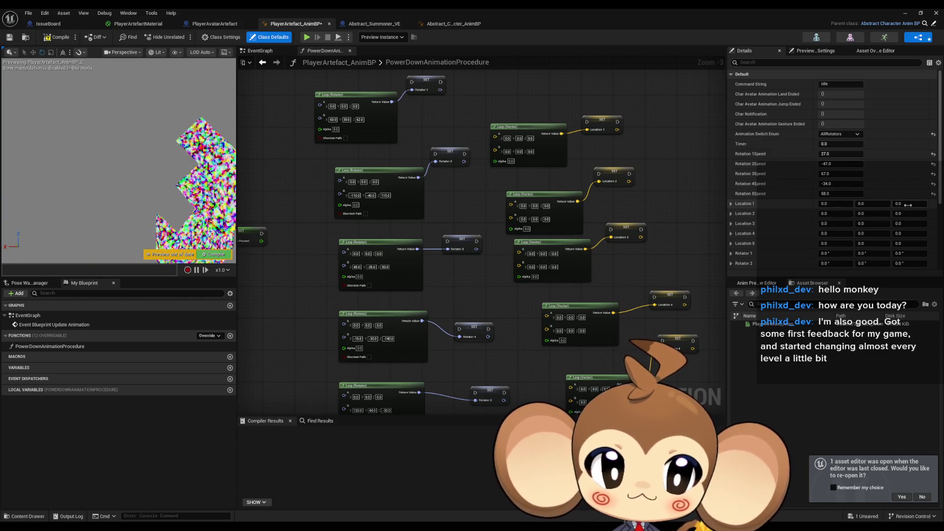
Preview a Location 1 offset of -26, -50, 55 in the AnimBP's Class Defaults.
drag(909, 204, 937, 204)
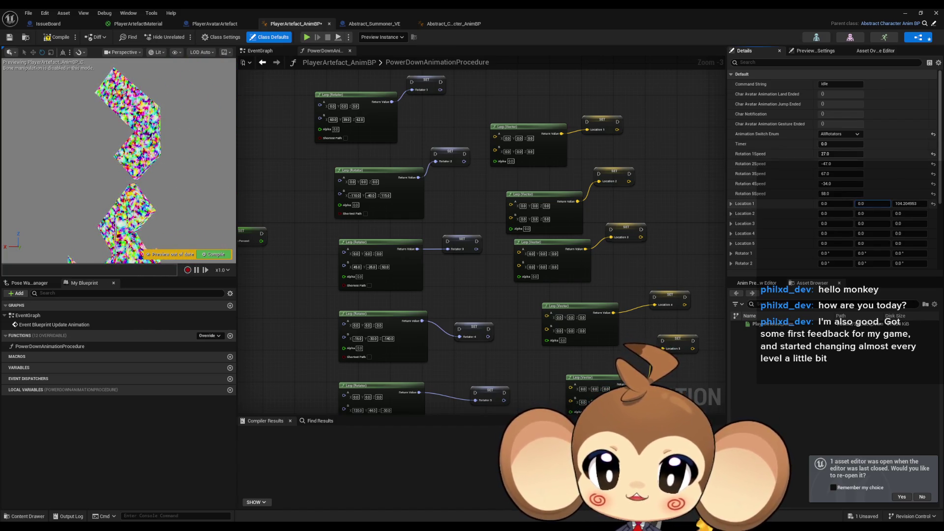
drag(873, 204, 824, 204)
click(884, 204)
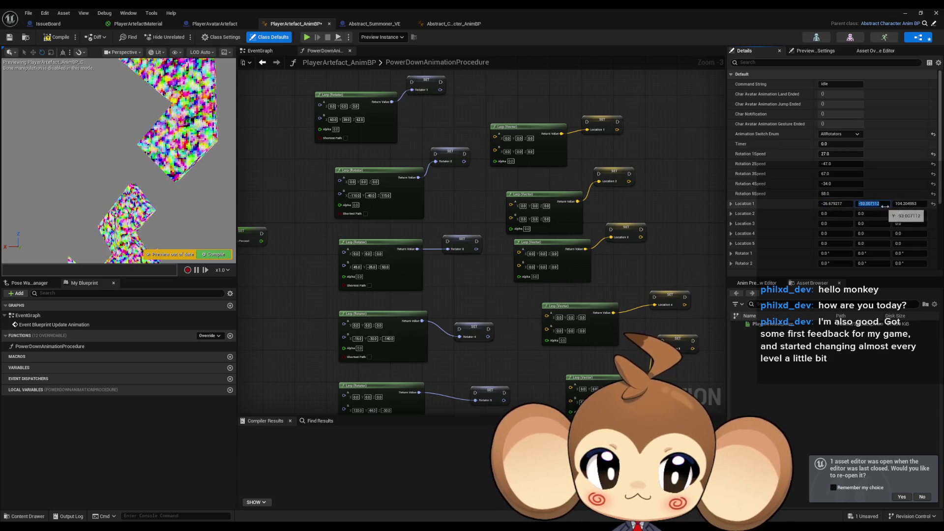
text(-)
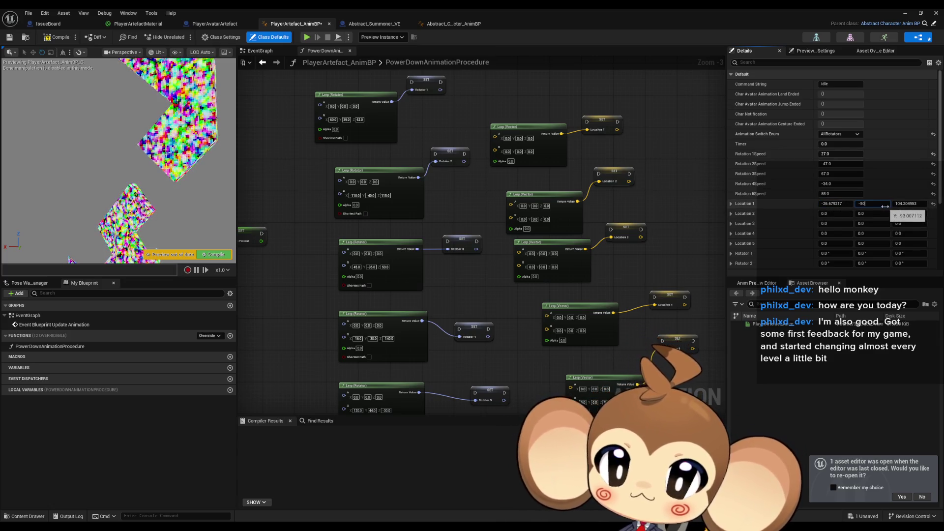
text(50)
key(Return)
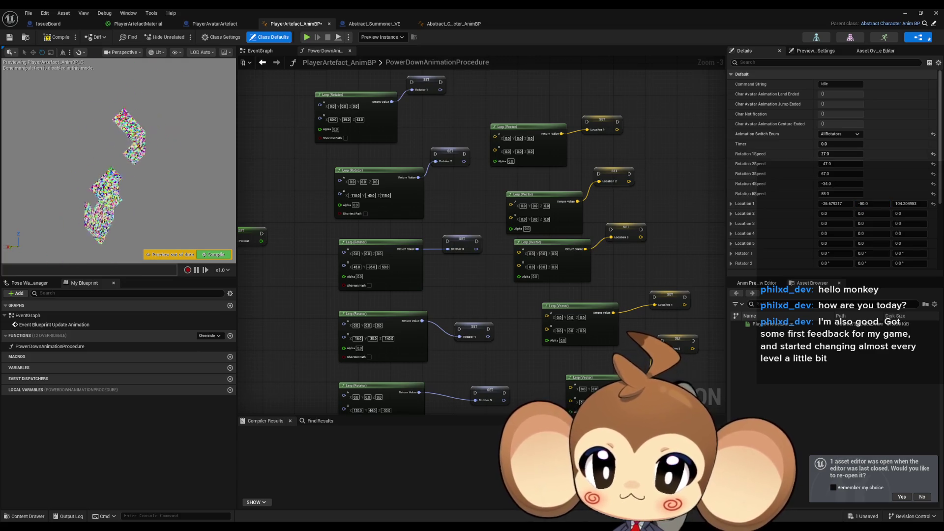
click(908, 204)
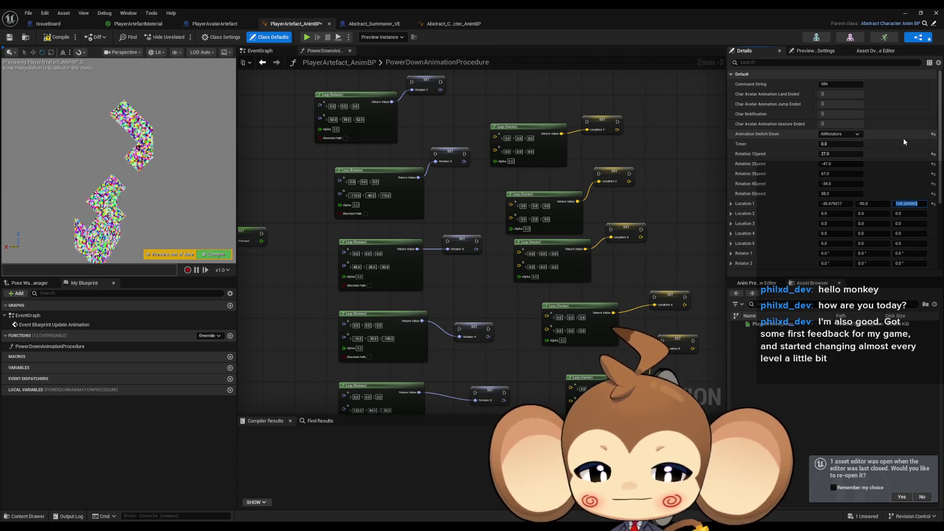
text(50)
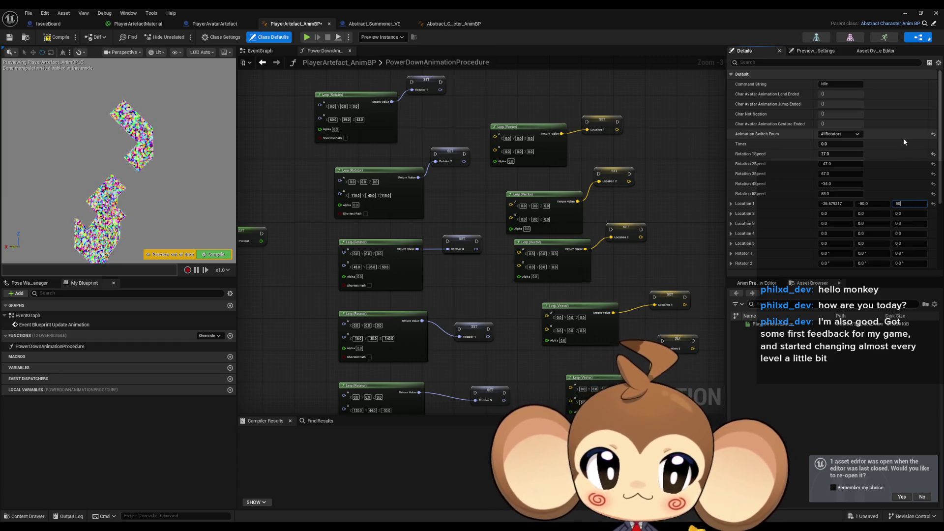
key(Return)
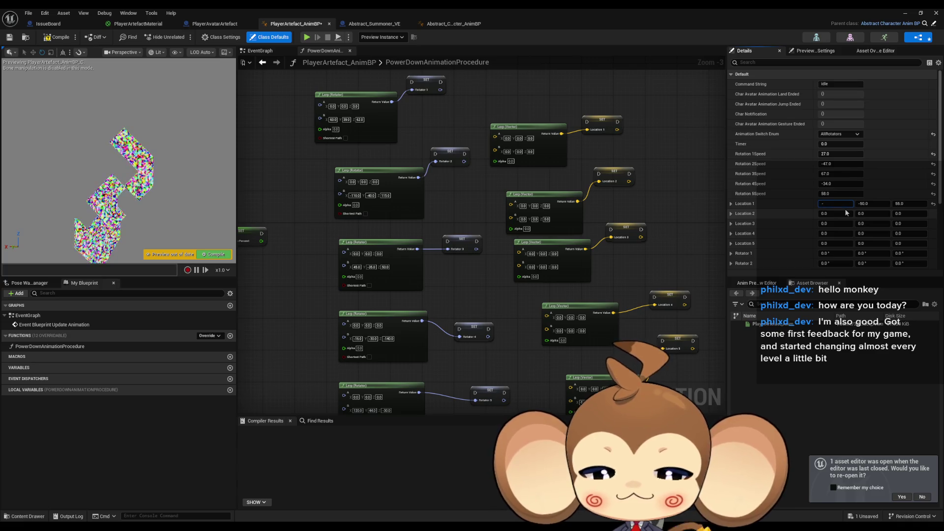
text(20.0)
key(Return)
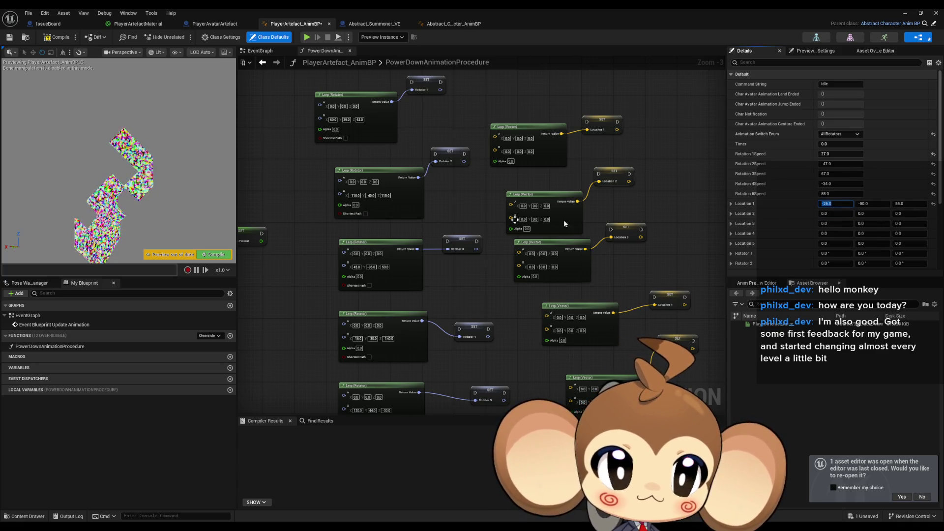
Start entering -26, -50, 55 into the Location 1 Lerp (Vector) B pin.
click(507, 151)
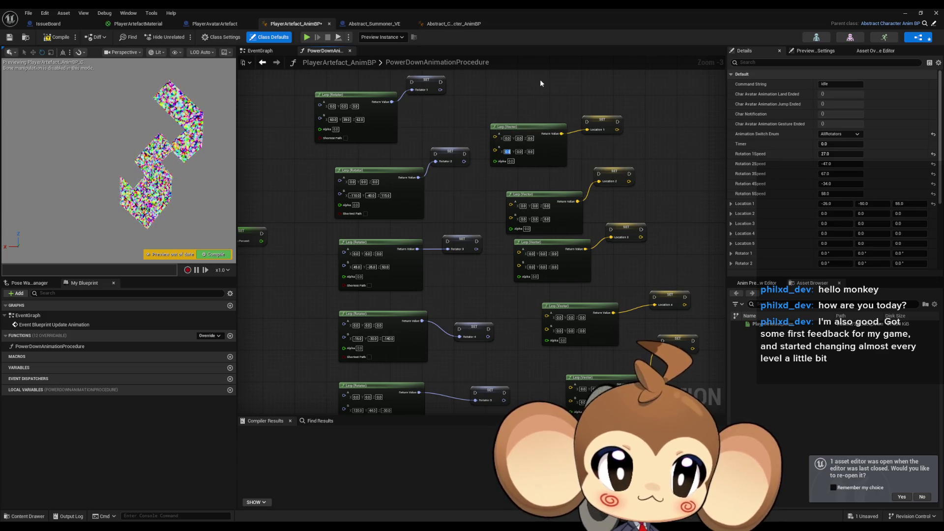
text(-26)
key(Tab)
text(-5)
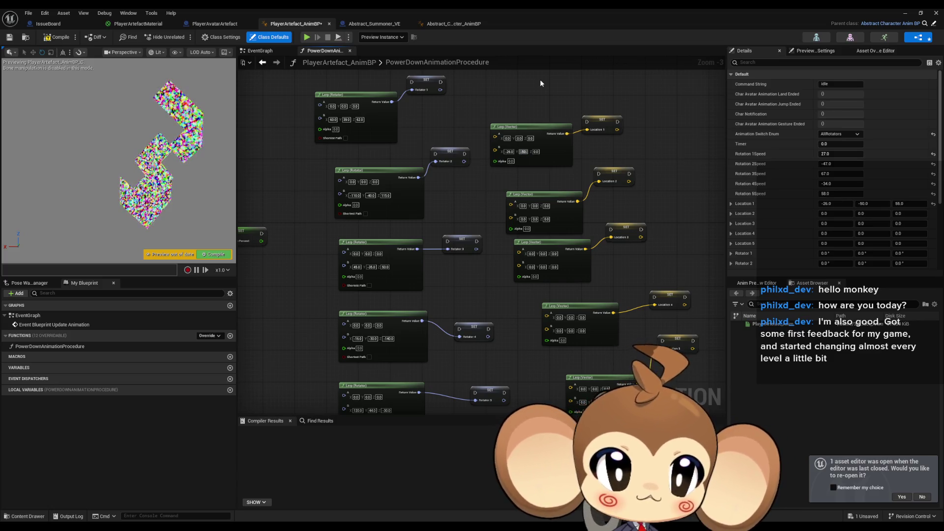
text(55)
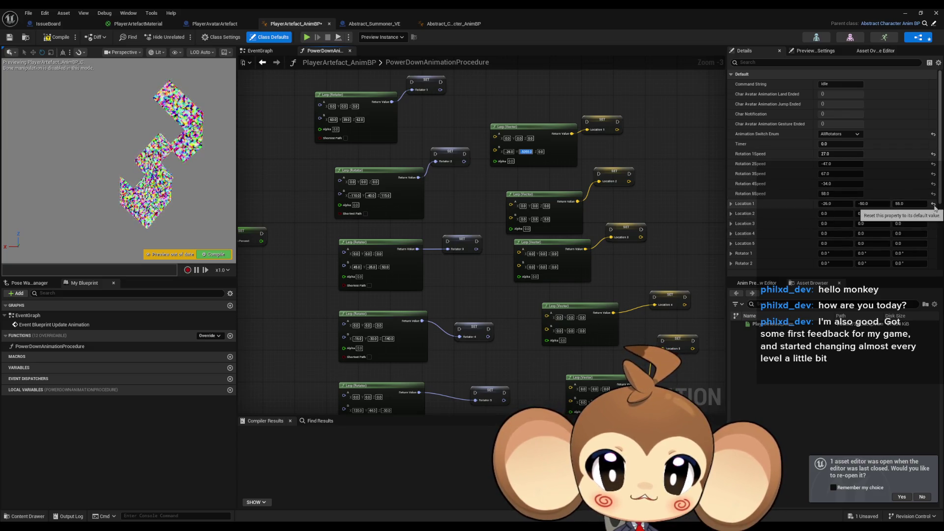
Reset the Location 1 preview offset and set Location 2 to 72.00896, 33, 10.
click(842, 220)
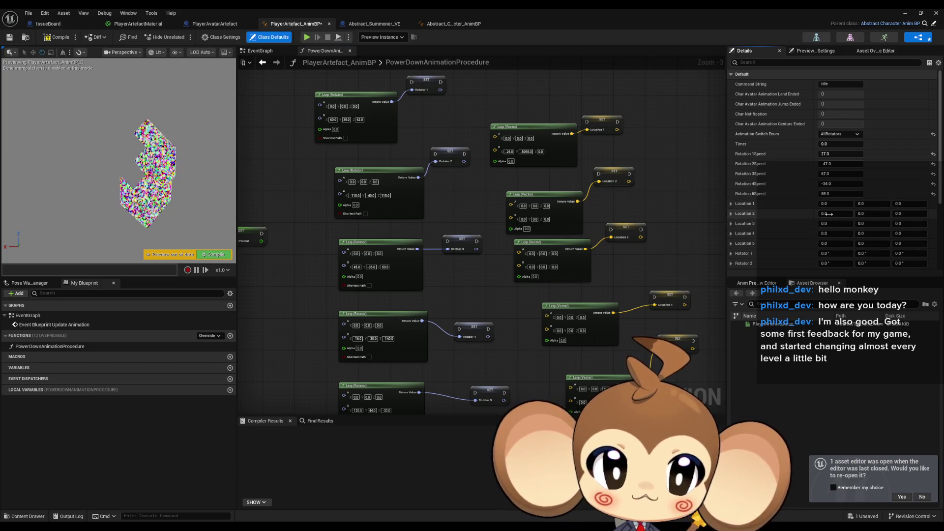
click(841, 215)
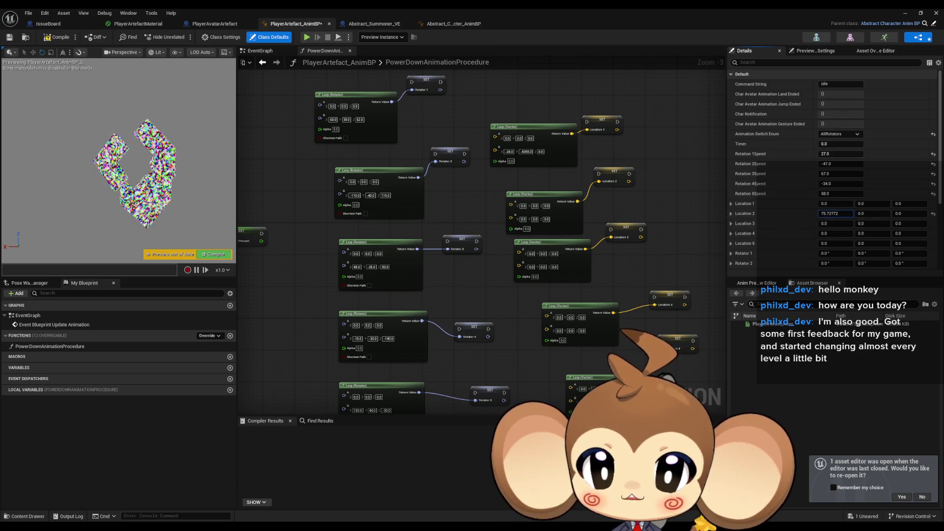
drag(848, 215, 844, 215)
click(901, 215)
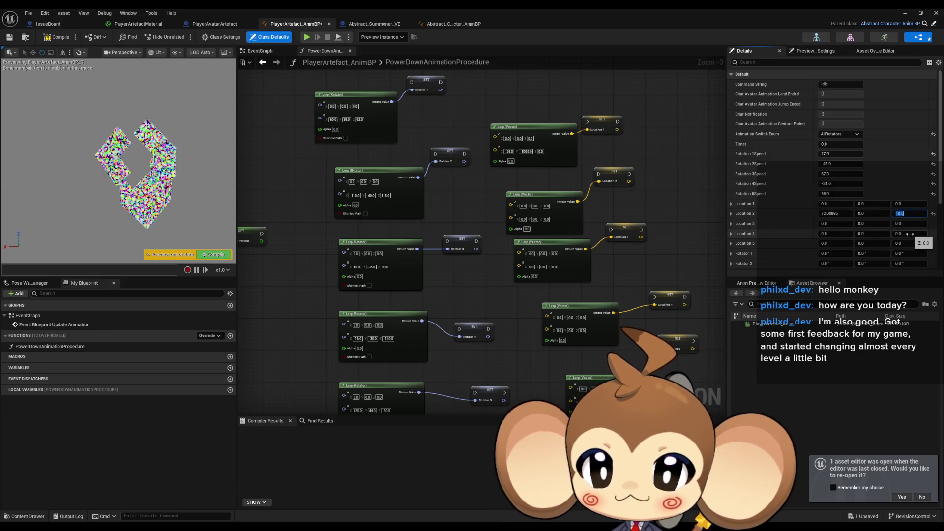
click(878, 214)
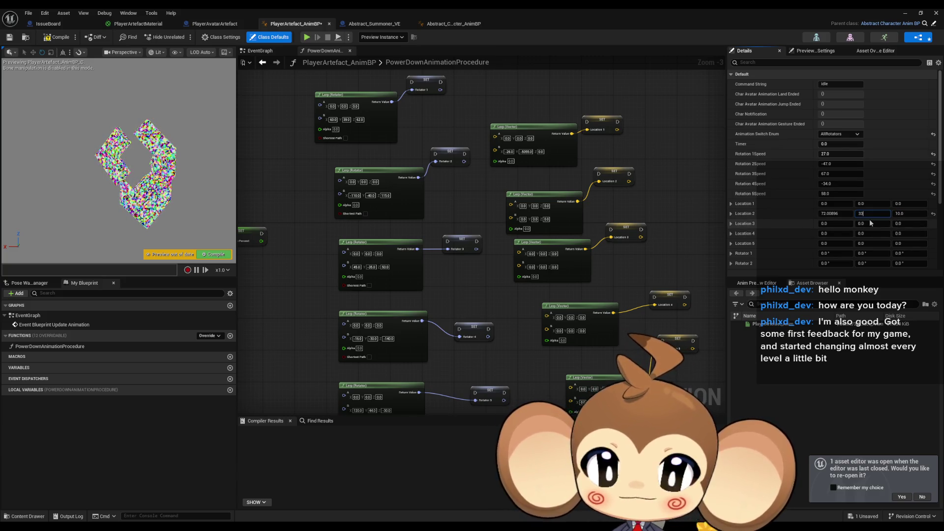
key(Return)
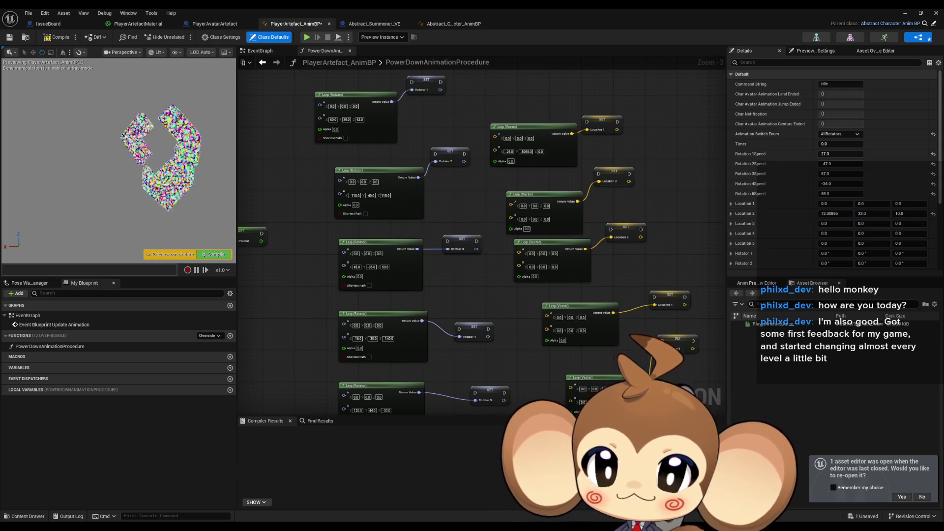
Copy Location 2's 72.00896, 33.0, 10.0 into its Lerp (Vector) B pin, component by component.
click(831, 213)
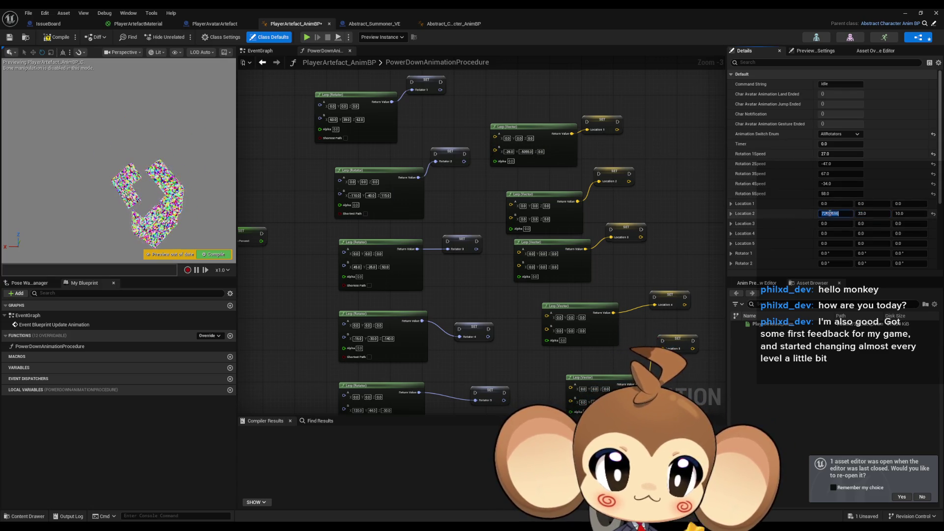
click(523, 219)
text(72.00896)
key(Return)
key(ctrl+c)
click(544, 220)
key(ctrl+v)
key(Return)
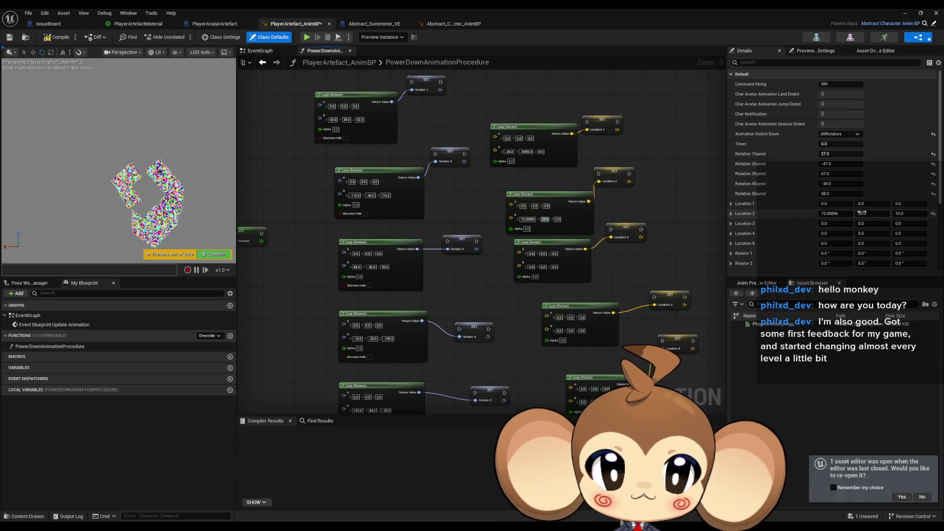
key(ctrl+c)
click(557, 219)
key(ctrl+v)
key(Return)
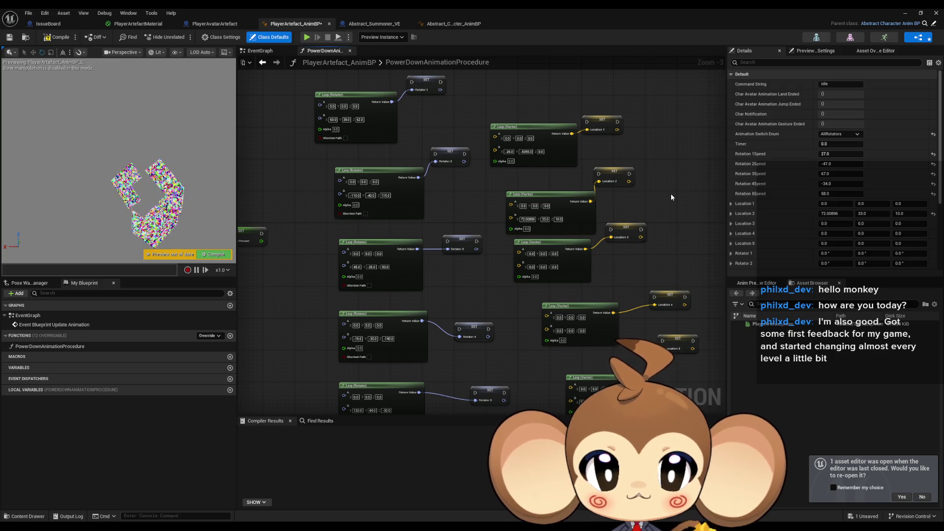
Undo and redo the recent Location 2 target pin and preview edits.
right_click(550, 159)
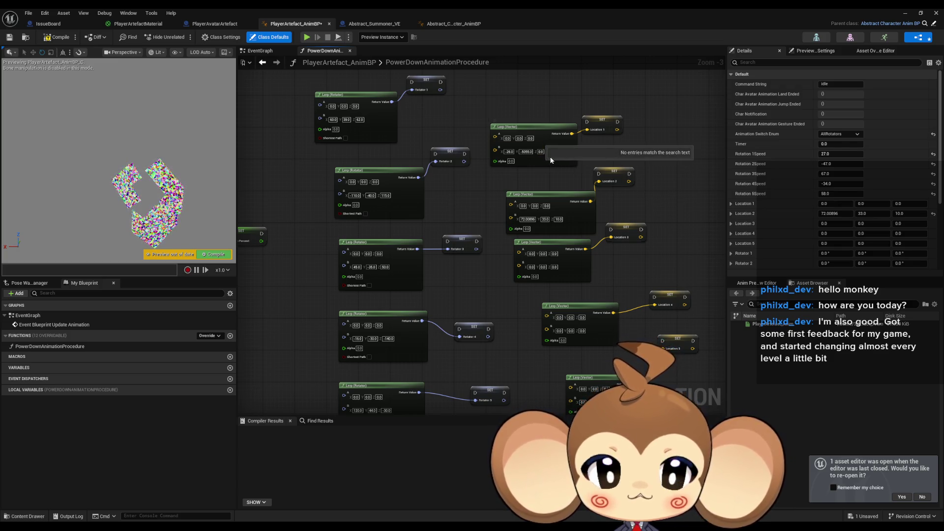
click(681, 197)
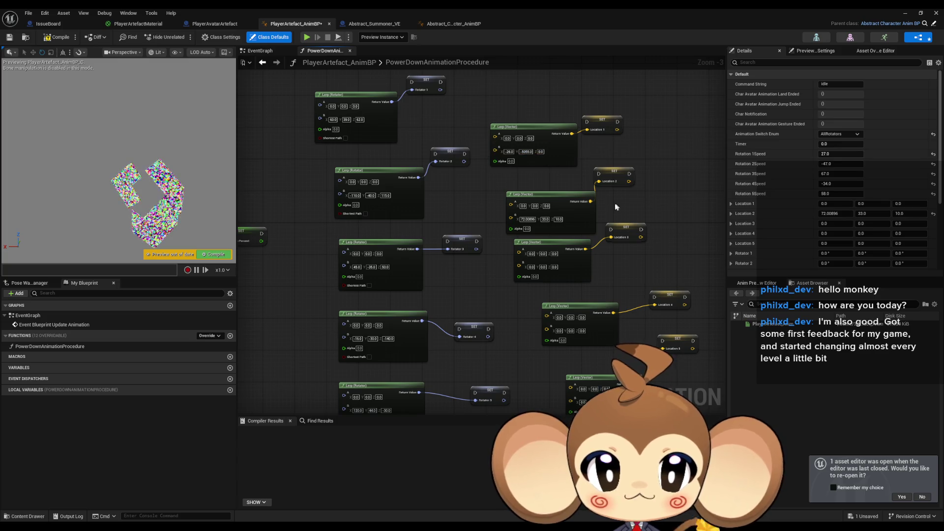
scroll(535, 161, up, 3)
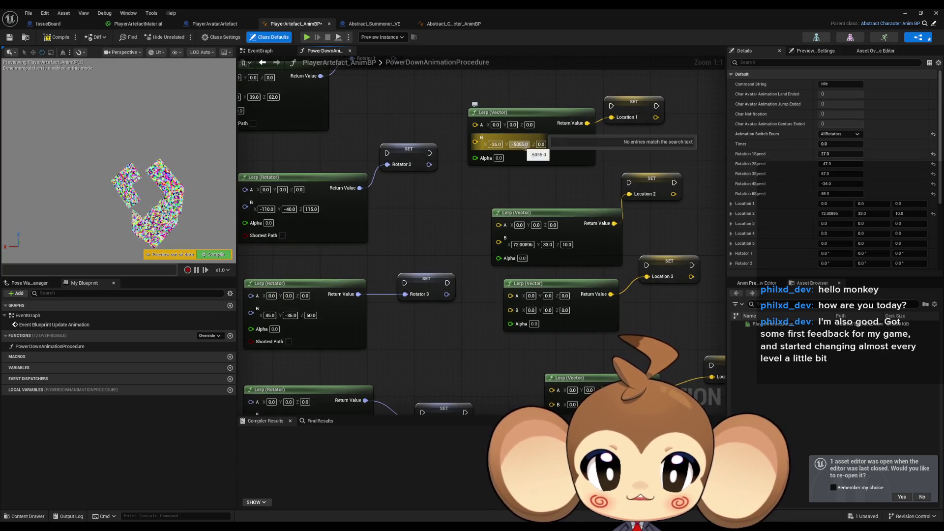
key(ctrl+z)
key(ctrl+z)
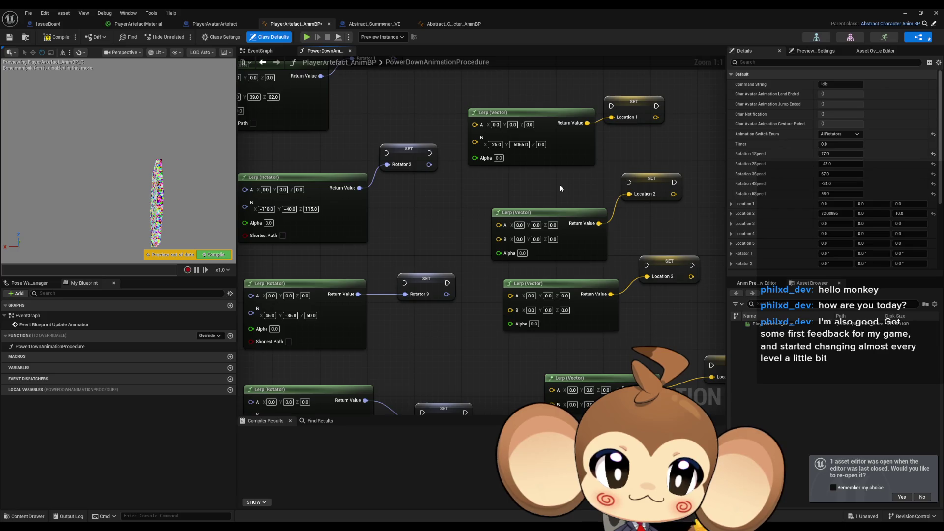
key(ctrl+z)
key(ctrl+z)
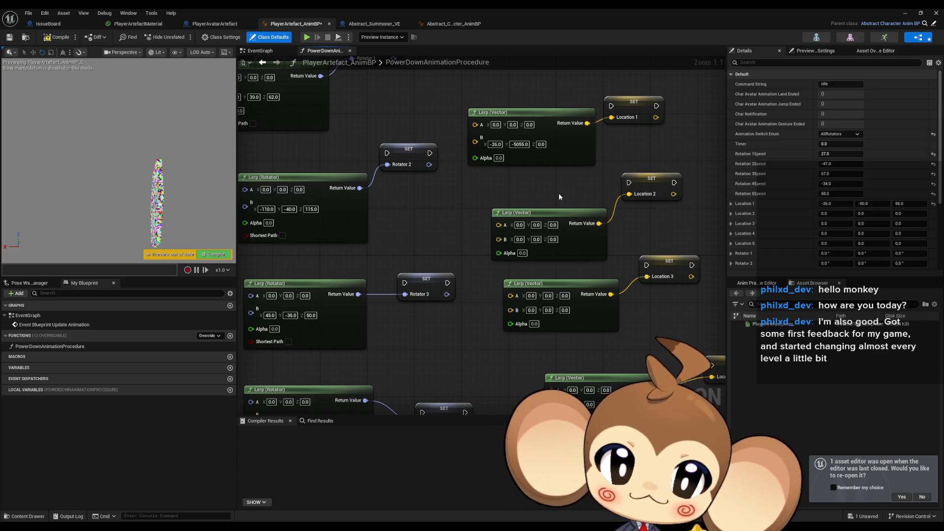
key(ctrl+y)
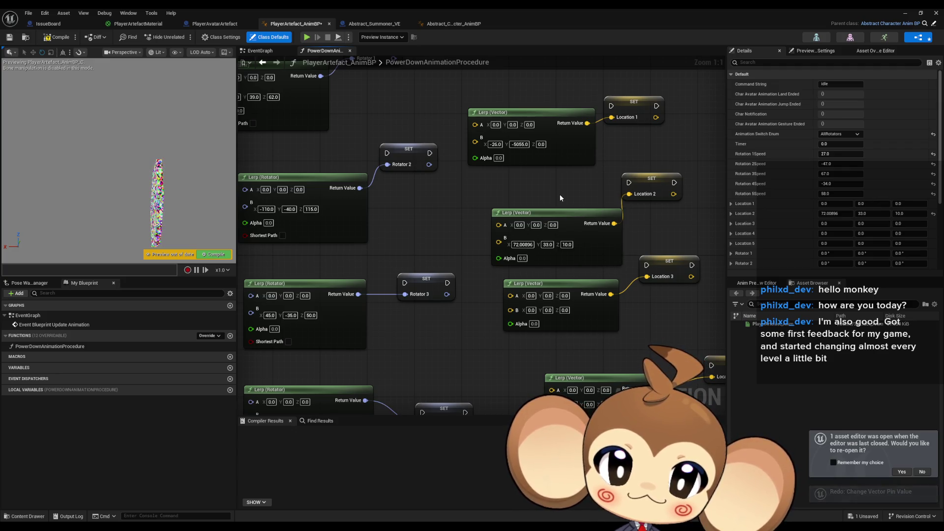
Set the Location 2 Lerp target X to 72 and correct Location 1's target Y to -50.
click(522, 244)
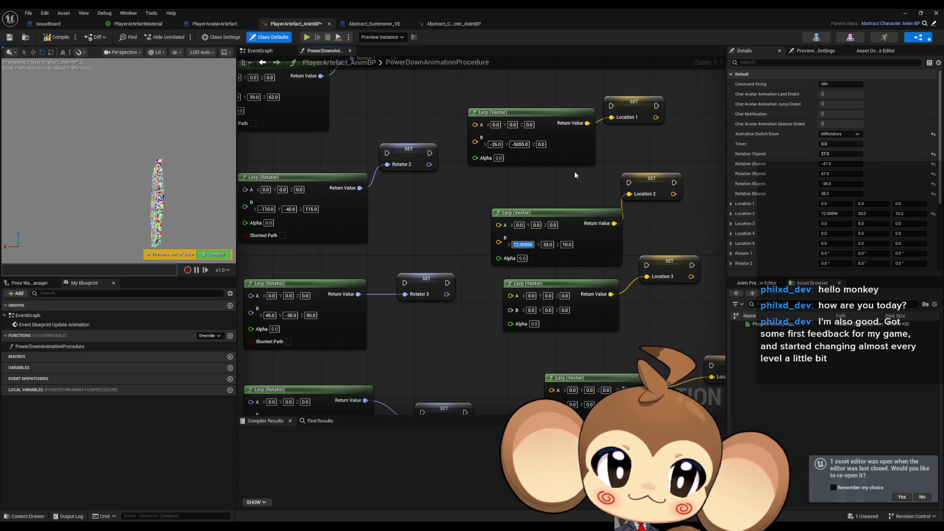
text(72)
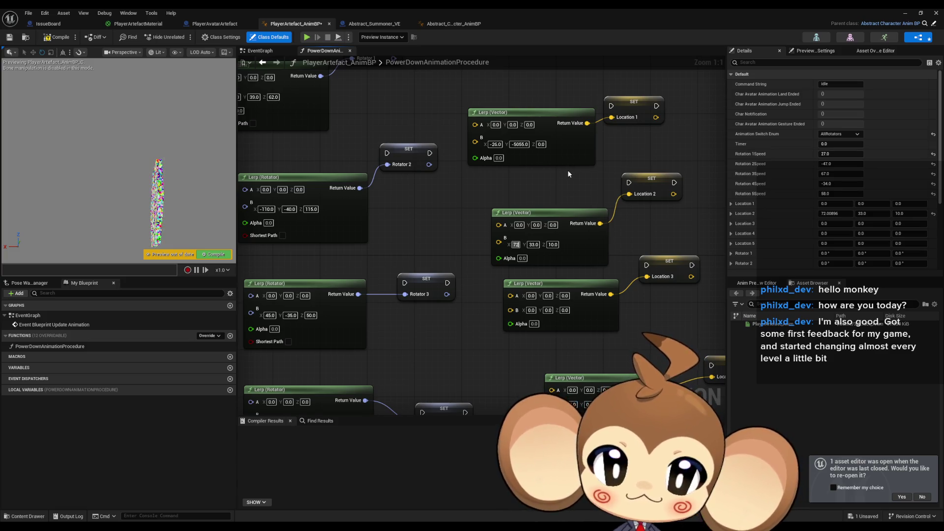
key(Return)
click(520, 144)
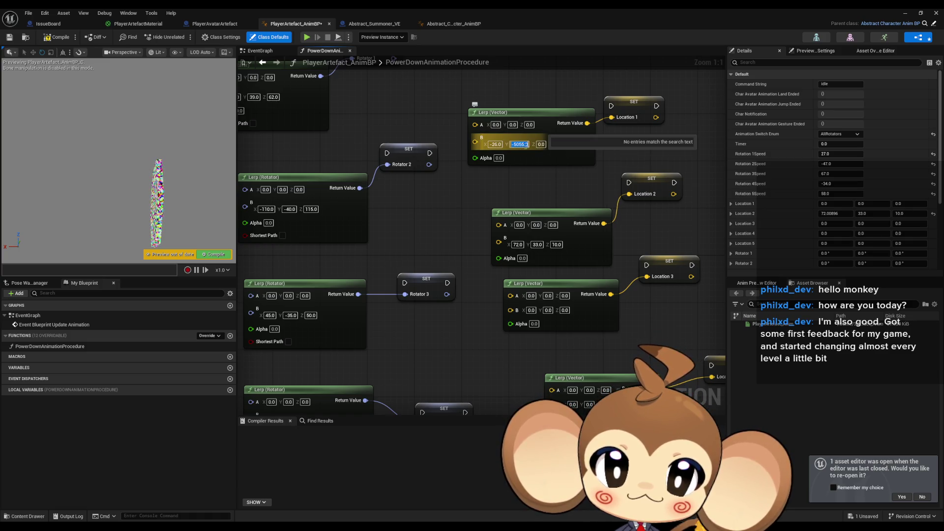
text(-50)
key(Tab)
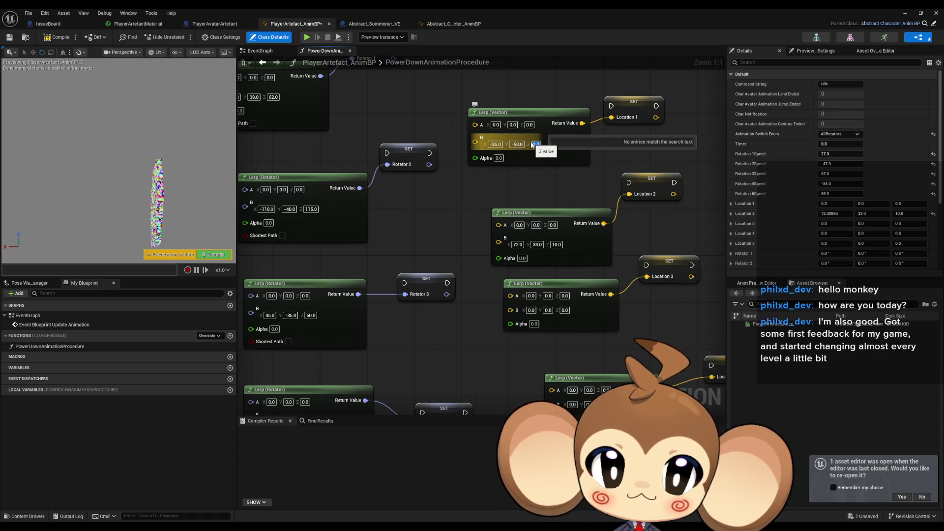
text(55)
mouse_move(606, 192)
mouse_down()
mouse_move(628, 210)
mouse_move(617, 202)
mouse_move(636, 199)
mouse_up()
mouse_move(688, 222)
mouse_down()
mouse_move(631, 199)
mouse_move(636, 212)
mouse_up()
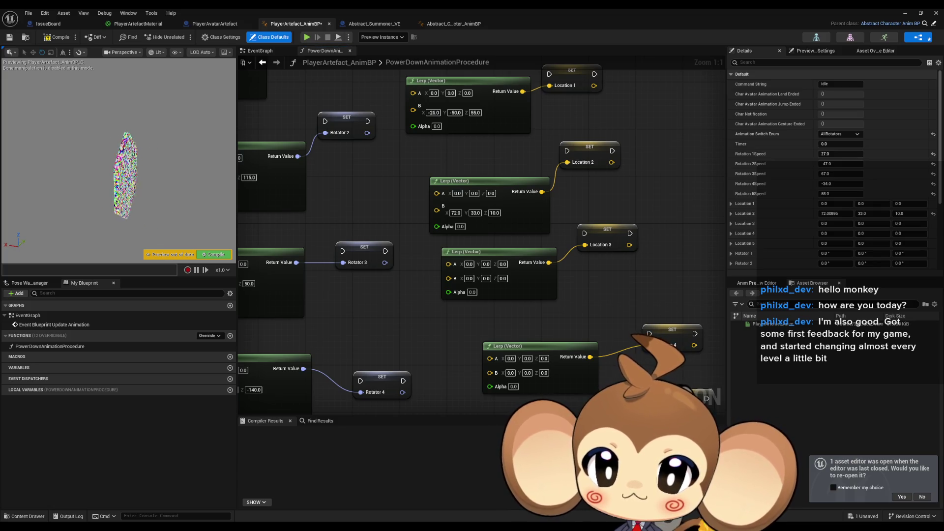
Scrub Location 2 X and Location 3 to about -34.7, 83.8, -35.7 in the preview.
scroll(618, 185, down, 1)
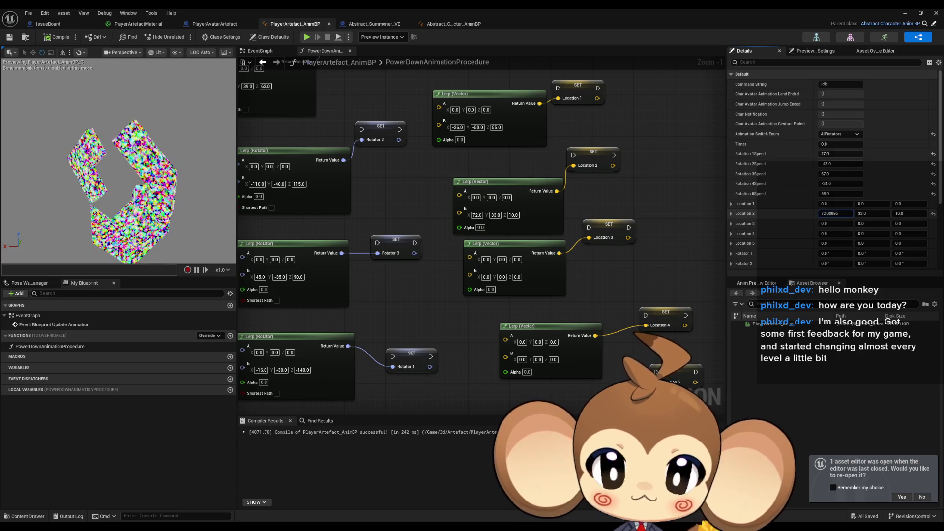
drag(836, 214, 841, 213)
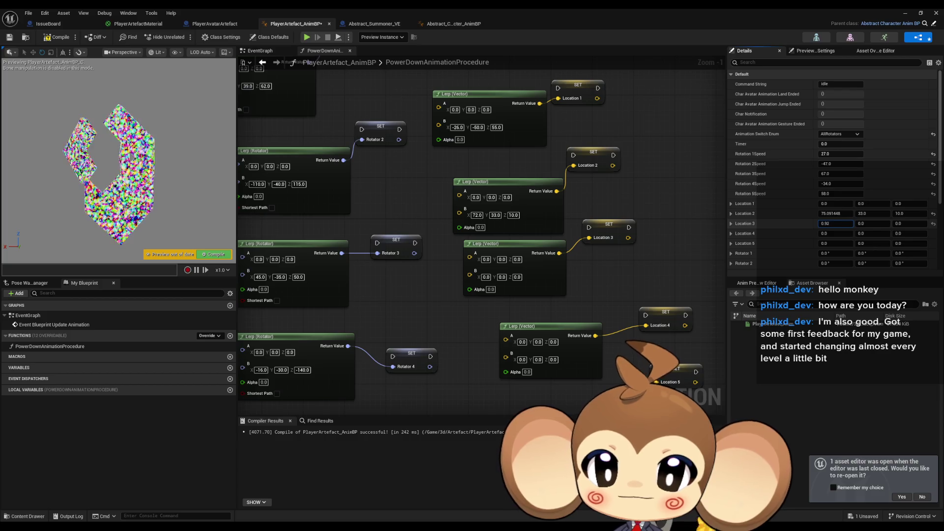
mouse_move(836, 223)
mouse_down()
mouse_move(826, 223)
mouse_move(877, 223)
mouse_up()
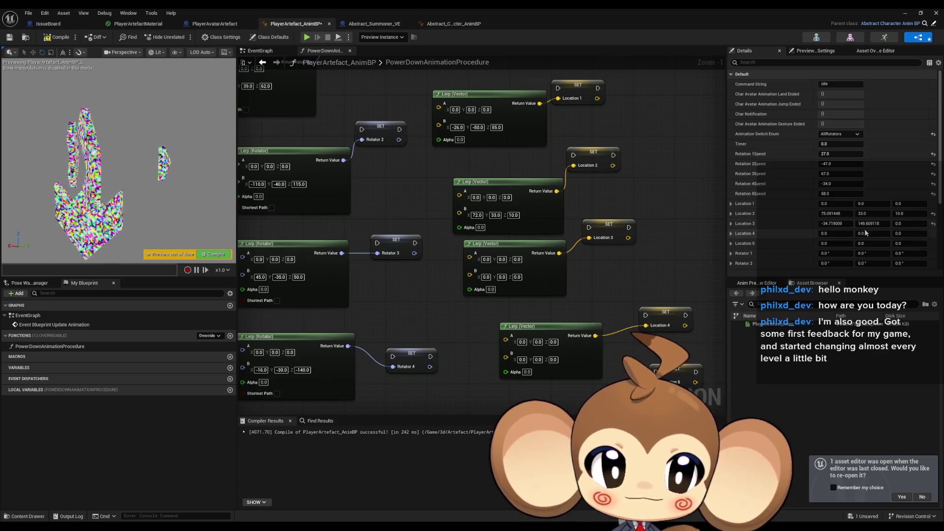
mouse_move(873, 223)
mouse_down()
mouse_move(841, 223)
mouse_move(875, 223)
mouse_up()
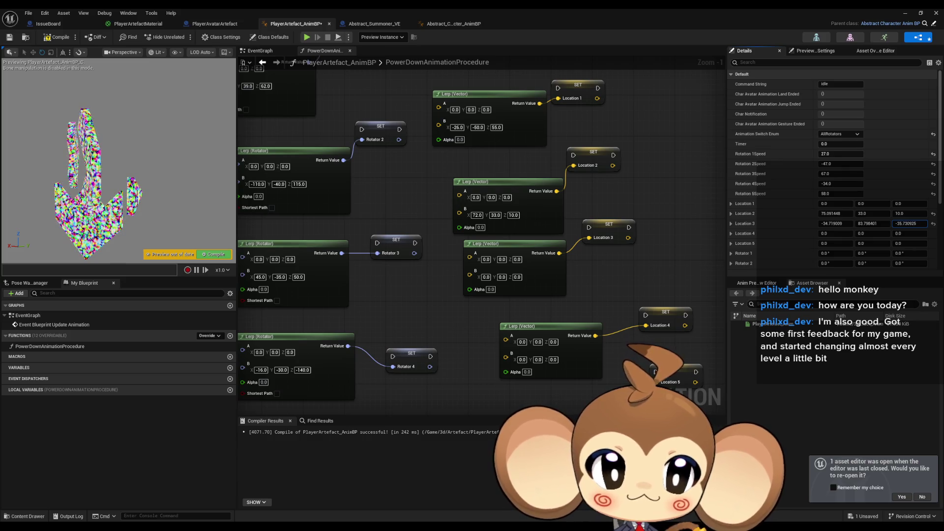
Enter -35, 84, -36 into the Location 3 Lerp (Vector) B pin.
click(486, 277)
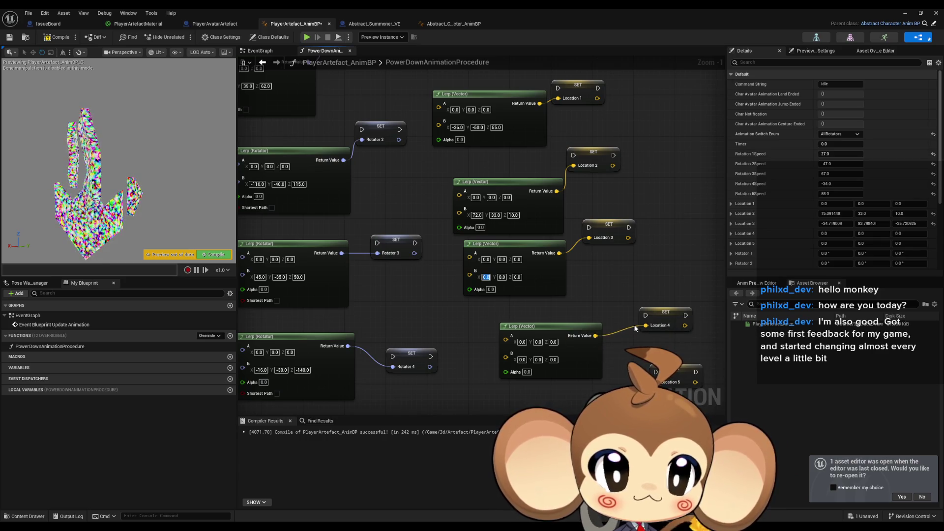
text(1)
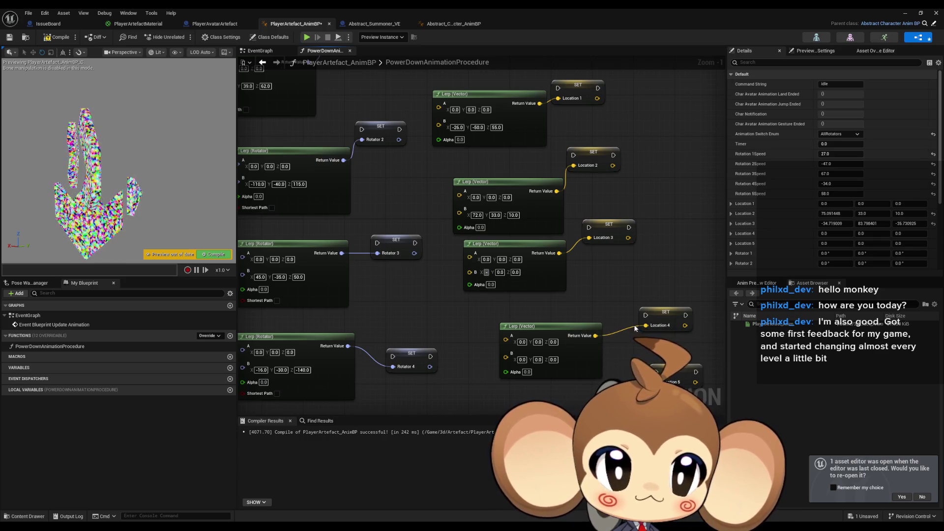
text(35)
key(Tab)
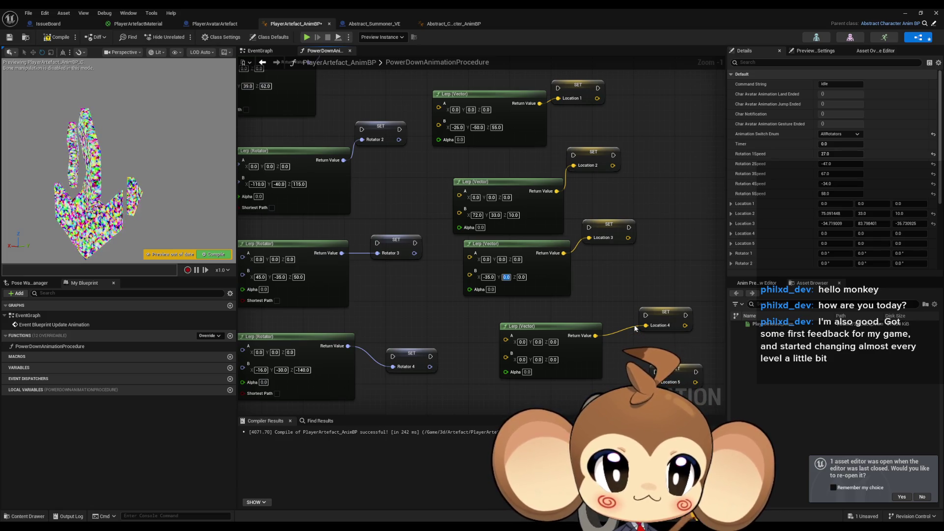
text(84)
key(Tab)
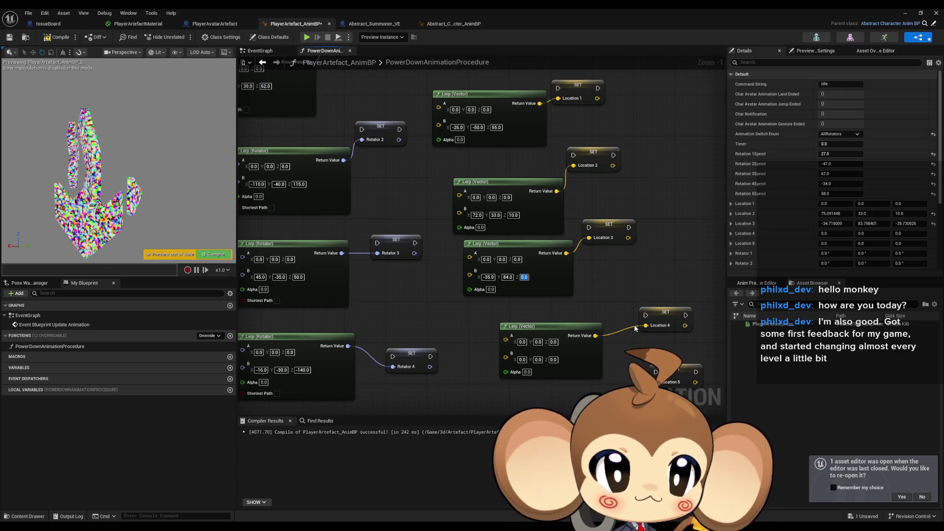
text(-36)
key(Return)
Scrub the fourth piece's Y and Z offsets, then enter 50, -20, -21 for the Location 4 Lerp target.
mouse_move(513, 293)
mouse_down()
mouse_move(483, 234)
mouse_move(388, 159)
mouse_up()
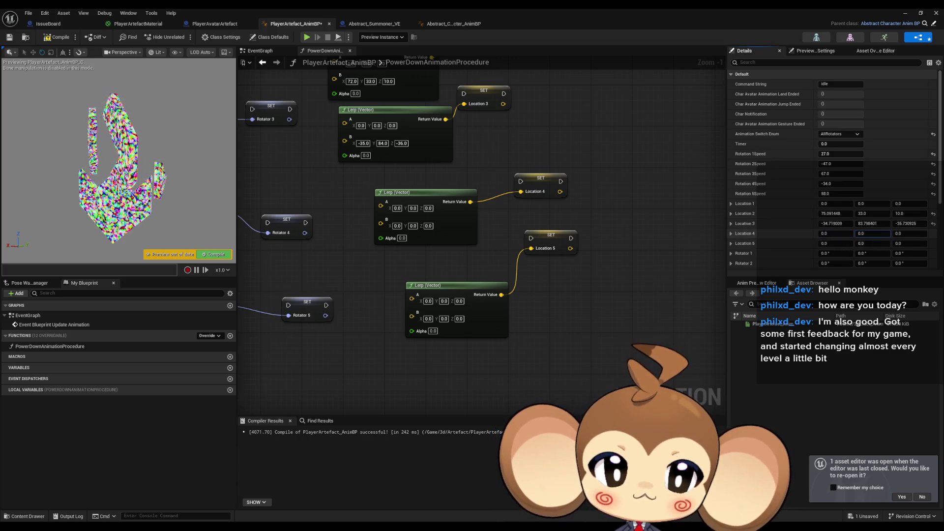
drag(873, 234, 838, 234)
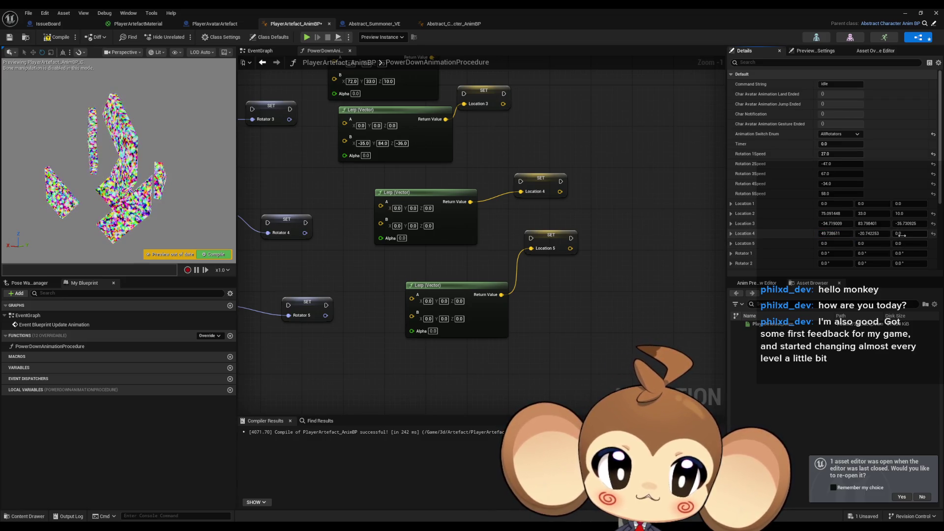
drag(910, 234, 903, 234)
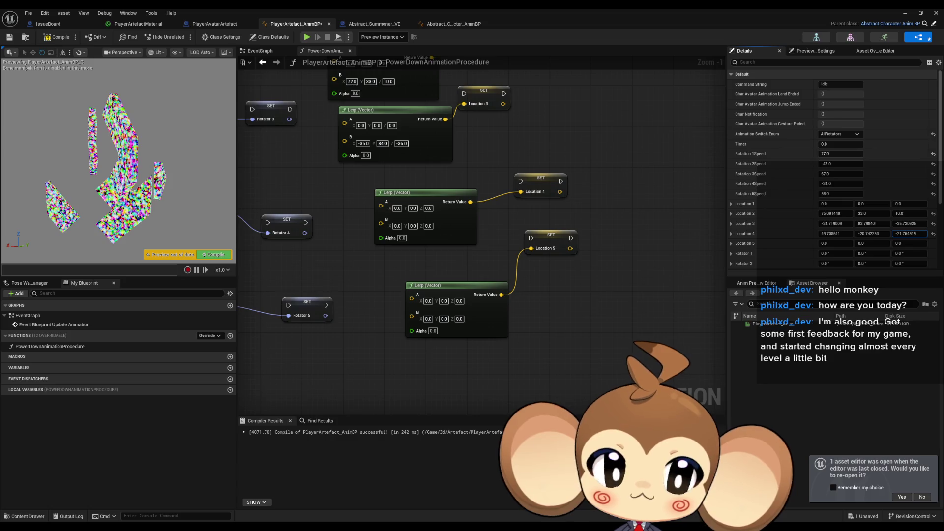
mouse_move(745, 233)
mouse_down()
mouse_move(435, 304)
mouse_move(423, 324)
mouse_move(399, 231)
mouse_up()
text(50)
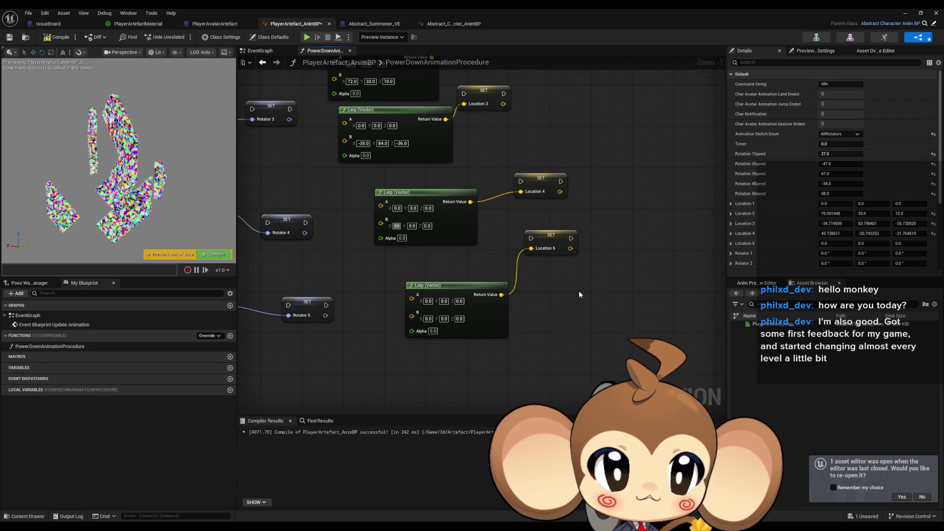
key(Tab)
text(-20)
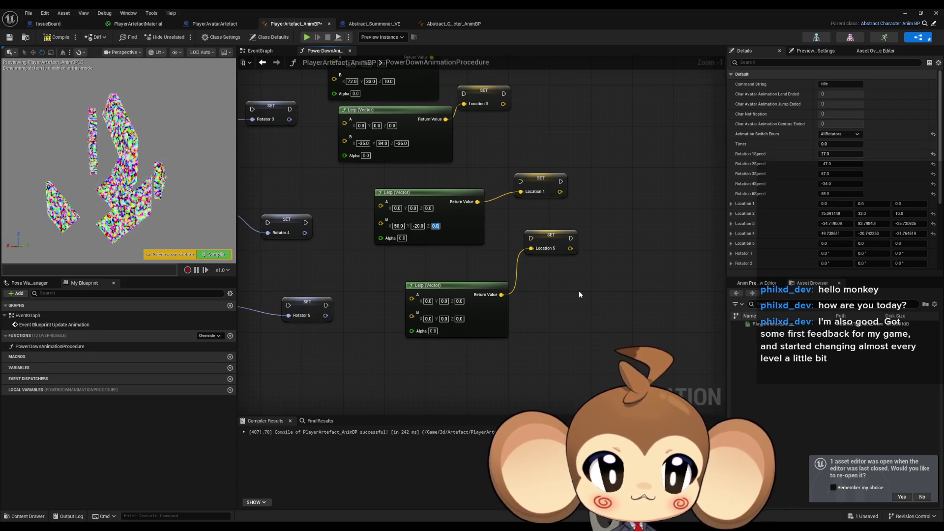
key(Tab)
text(21)
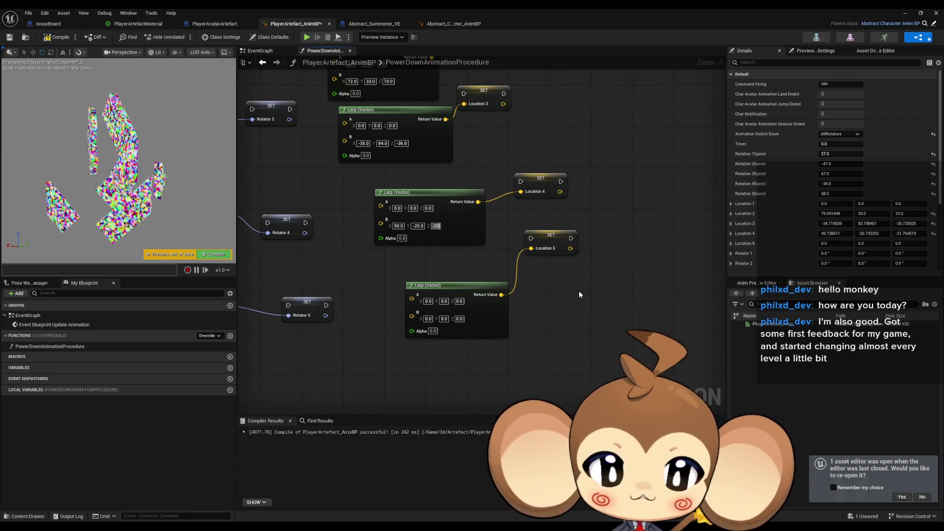
key(Return)
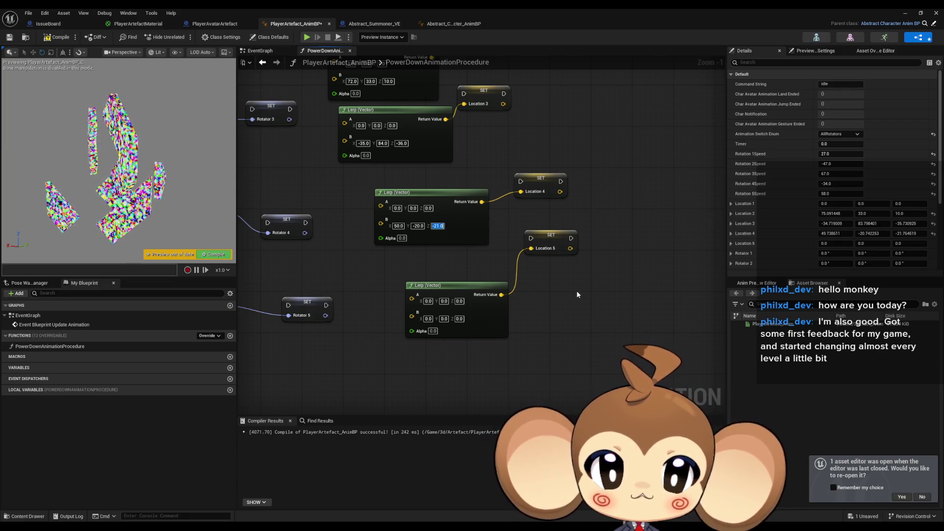
Scrub the fifth piece's X and Y offsets in the preview.
click(834, 247)
mouse_move(833, 244)
mouse_down()
mouse_move(905, 243)
mouse_move(885, 244)
mouse_up()
click(909, 243)
Enter -25, -20, -55 into the Location 5 Lerp (Vector) B pin.
click(459, 319)
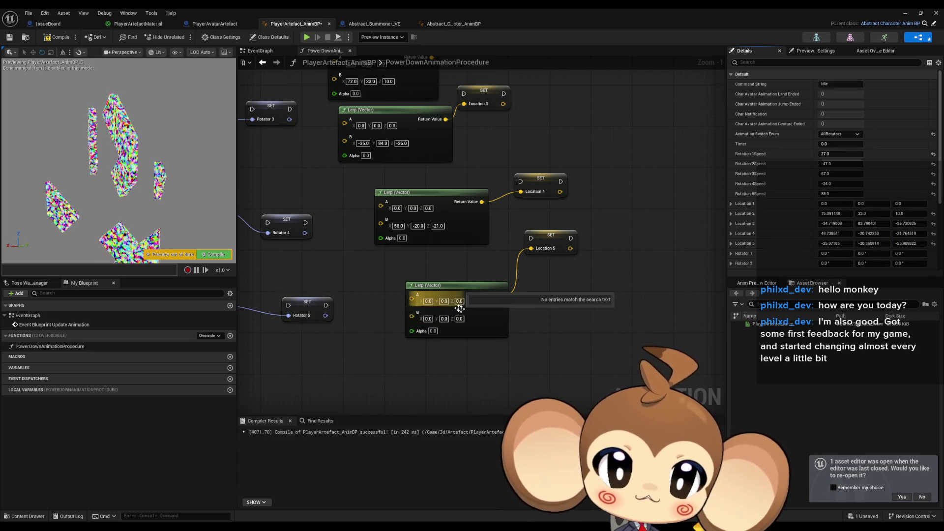
text(-50)
key(Return)
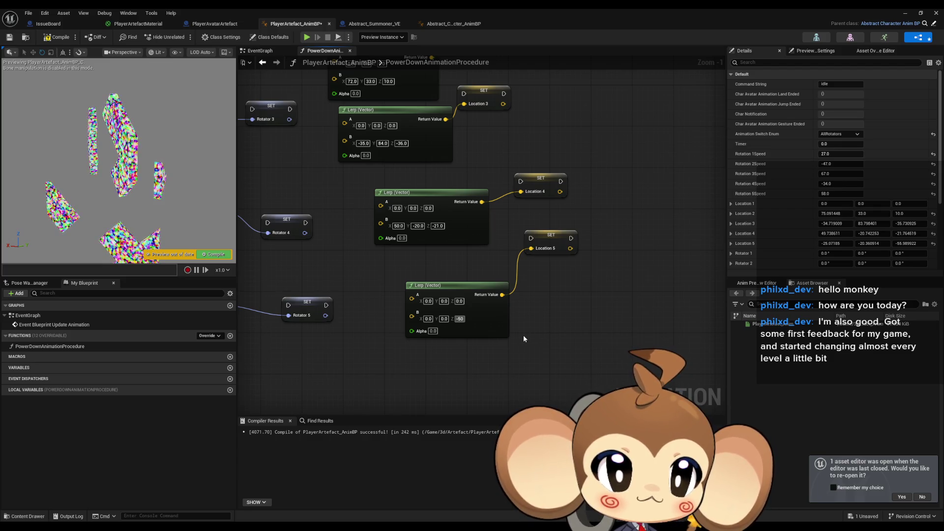
click(460, 319)
text(-55)
key(Return)
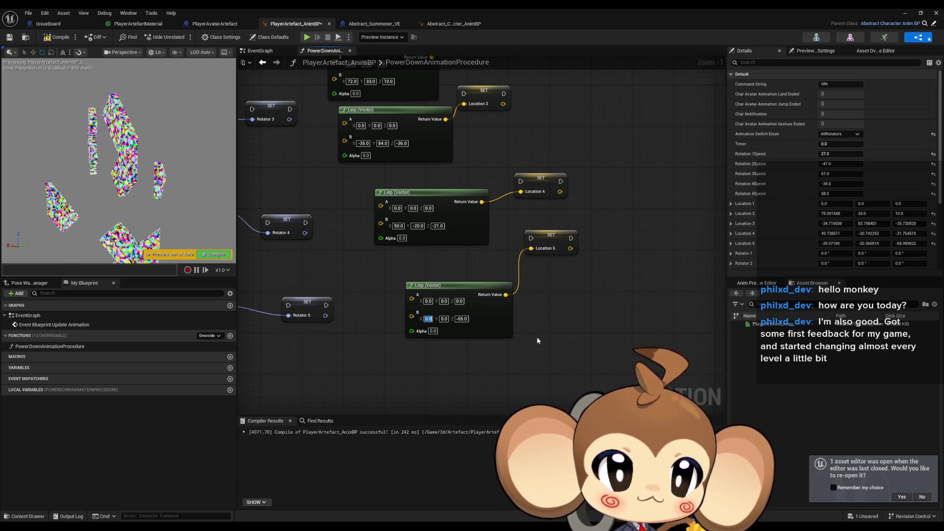
text(-25)
key(Tab)
text(-20)
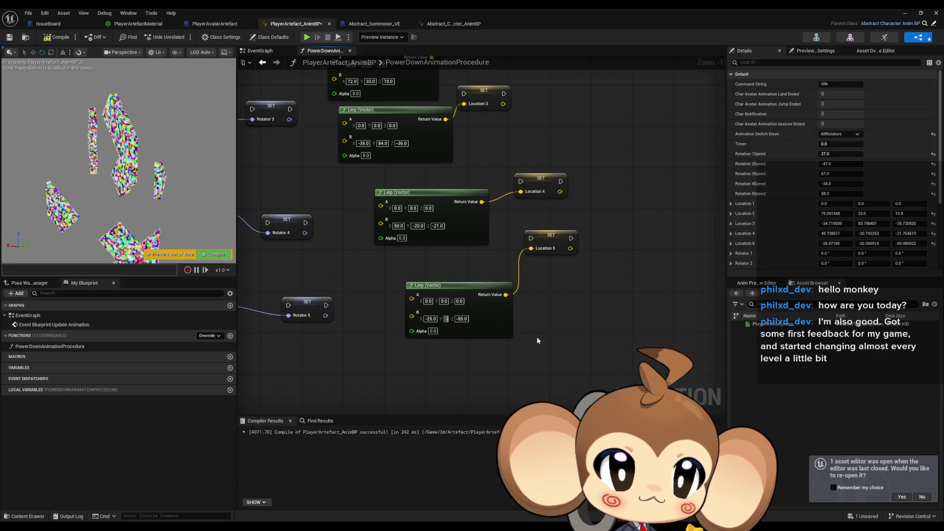
key(Return)
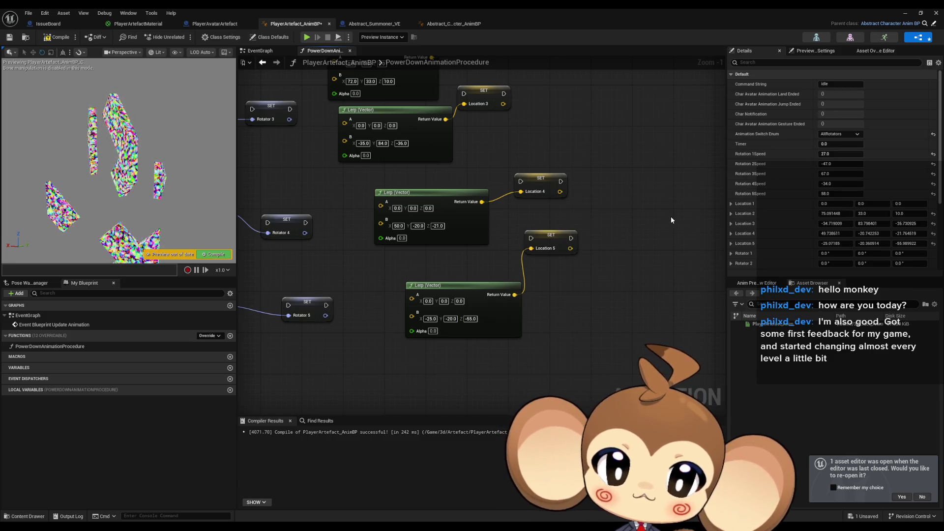
scroll(670, 216, down, 3)
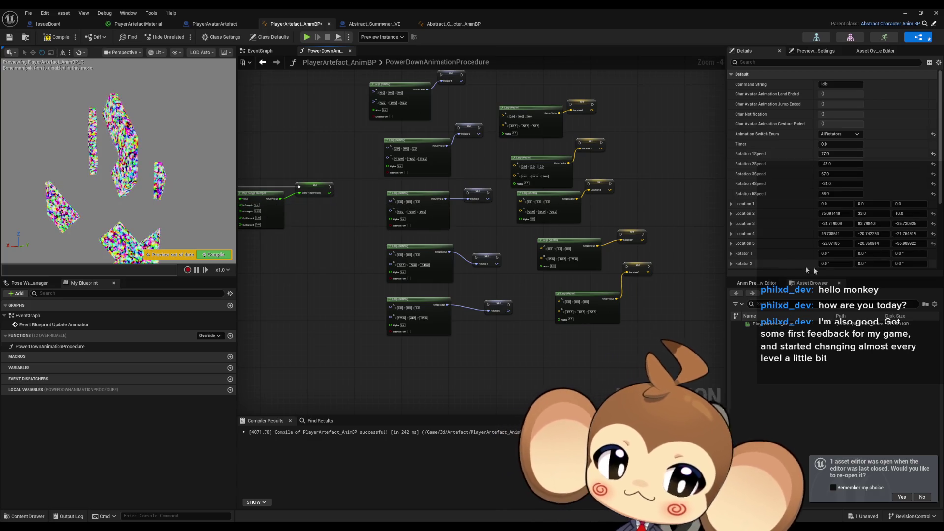
Reset the Location 2–5 preview offsets to zero and nudge SET Location 4 upward.
click(933, 213)
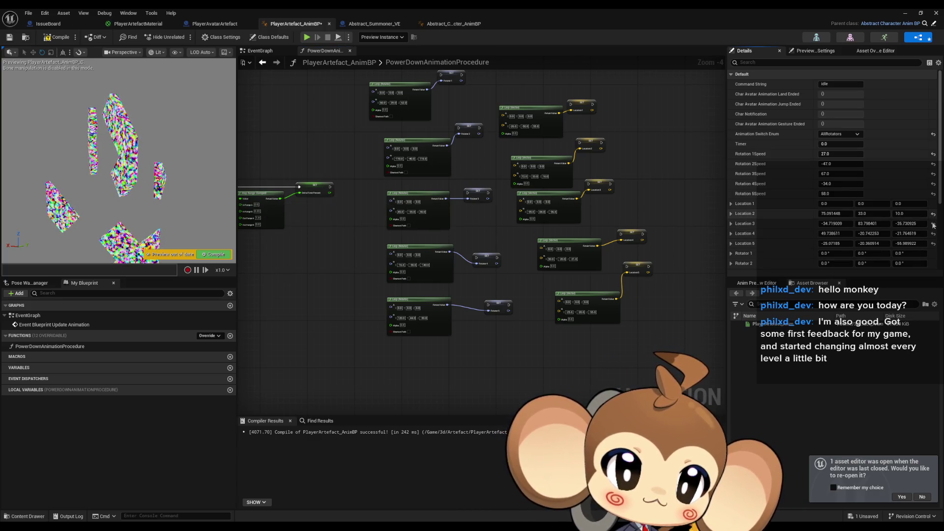
click(933, 233)
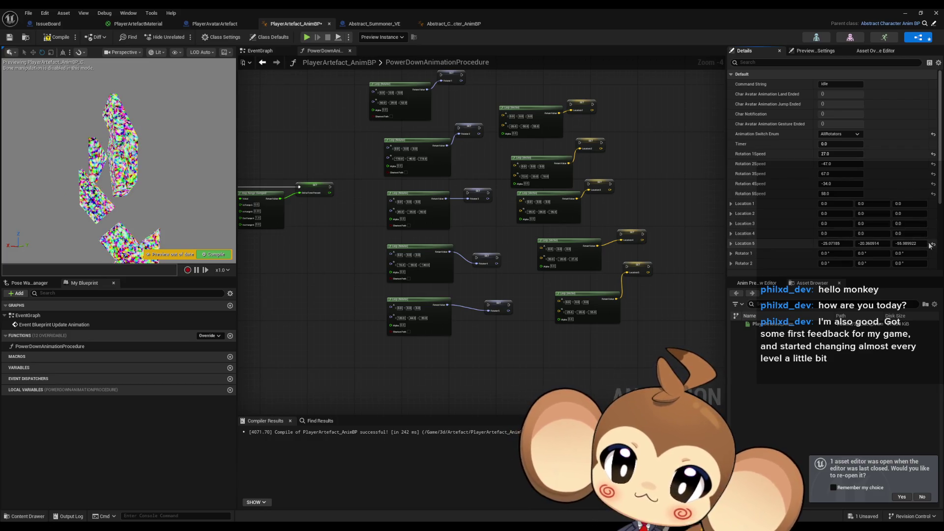
click(933, 244)
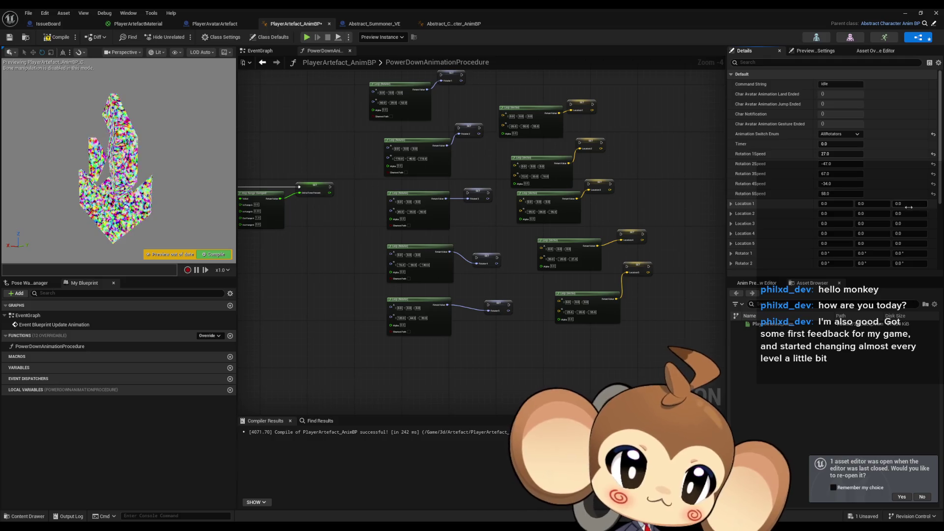
scroll(914, 212, down, 3)
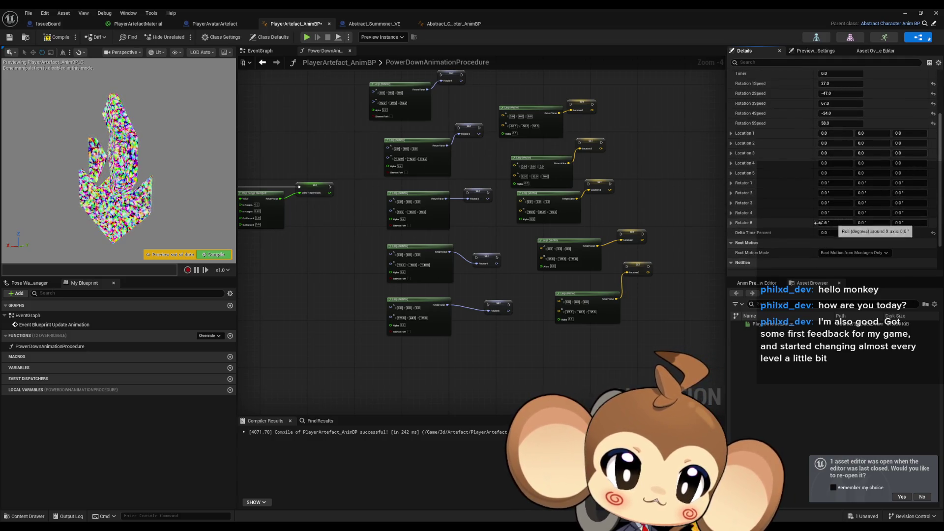
drag(447, 252, 590, 274)
key(Escape)
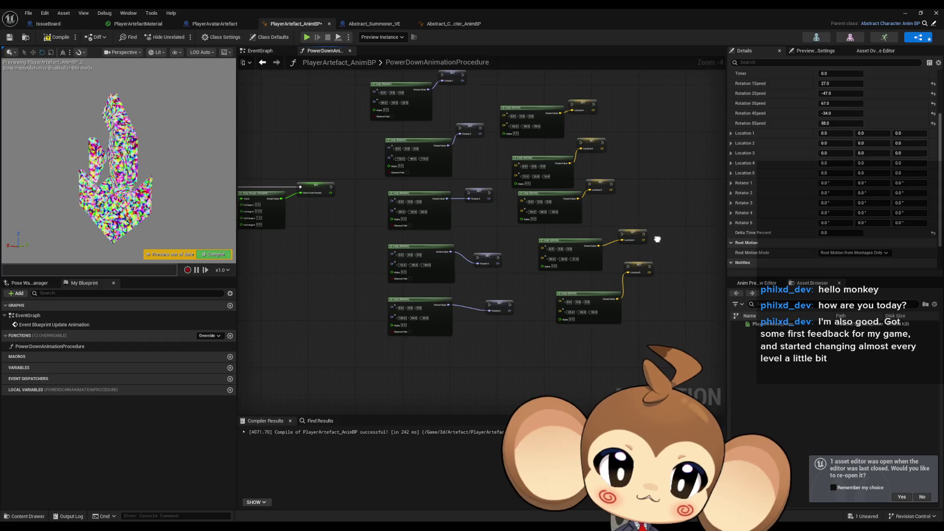
scroll(659, 231, up, 3)
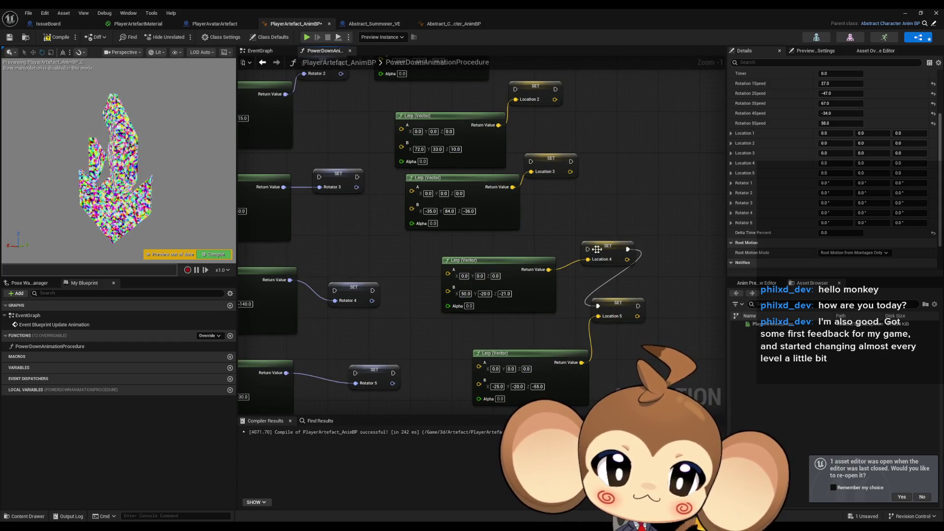
drag(597, 249, 598, 229)
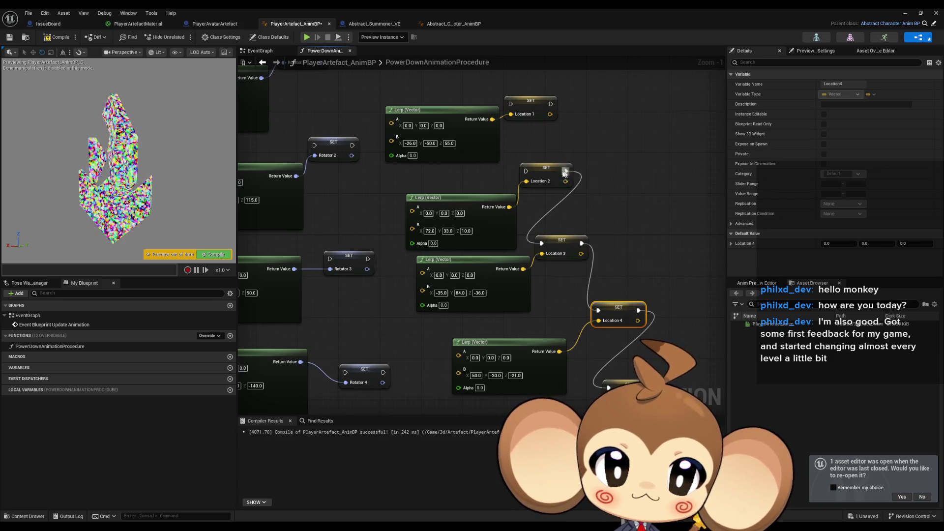
Wire exec chains: SET Location 1→2, Rotator 3→4, Rotator 1→2, Delta Time Percent→Rotator 1.
drag(533, 161, 532, 162)
mouse_move(525, 170)
mouse_down()
mouse_move(552, 105)
mouse_move(505, 231)
mouse_move(484, 400)
mouse_move(389, 217)
mouse_move(464, 343)
mouse_move(465, 281)
mouse_up()
mouse_move(495, 377)
mouse_down()
mouse_move(516, 295)
mouse_move(513, 261)
mouse_up()
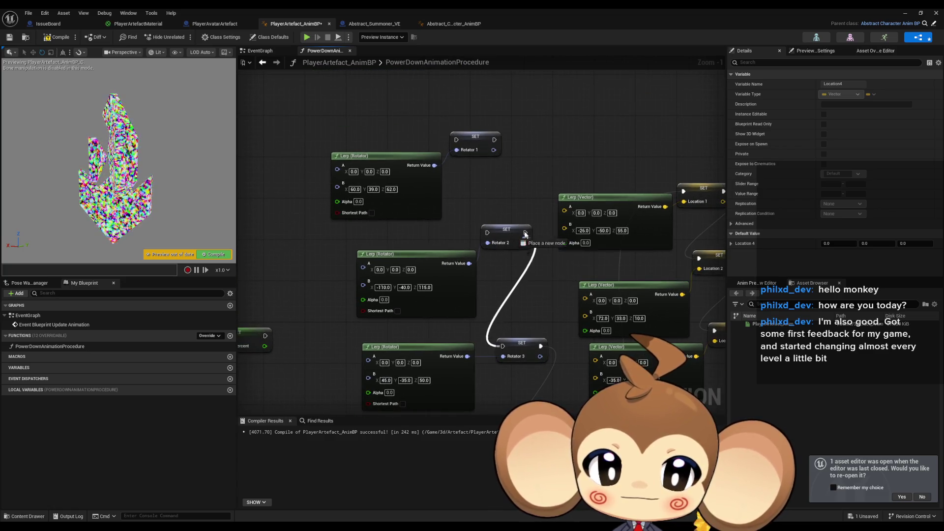
drag(488, 232, 494, 139)
scroll(541, 246, down, 2)
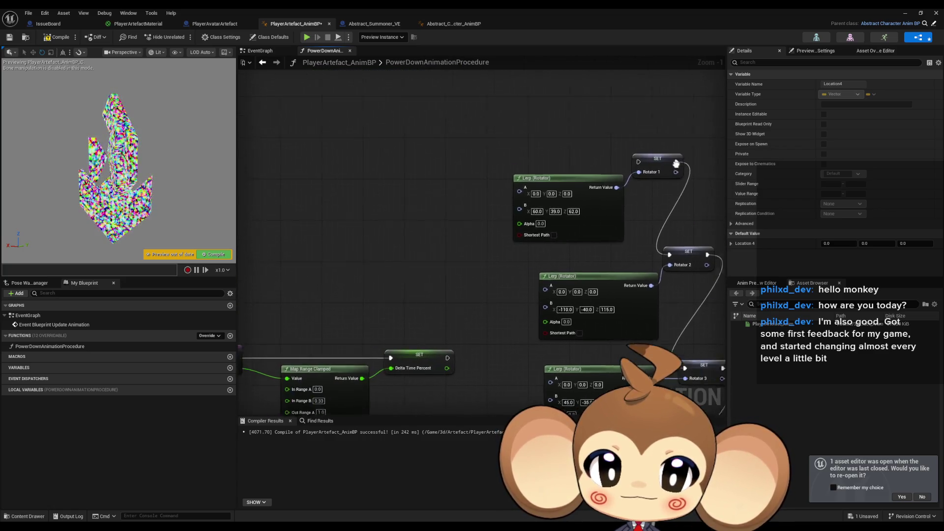
drag(528, 299, 532, 267)
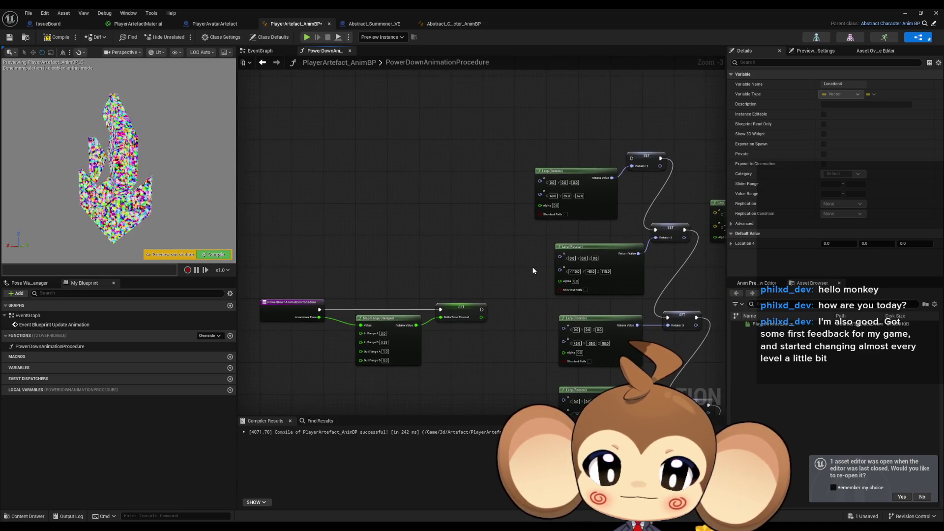
mouse_move(486, 310)
mouse_down()
mouse_move(589, 175)
mouse_move(631, 159)
mouse_up()
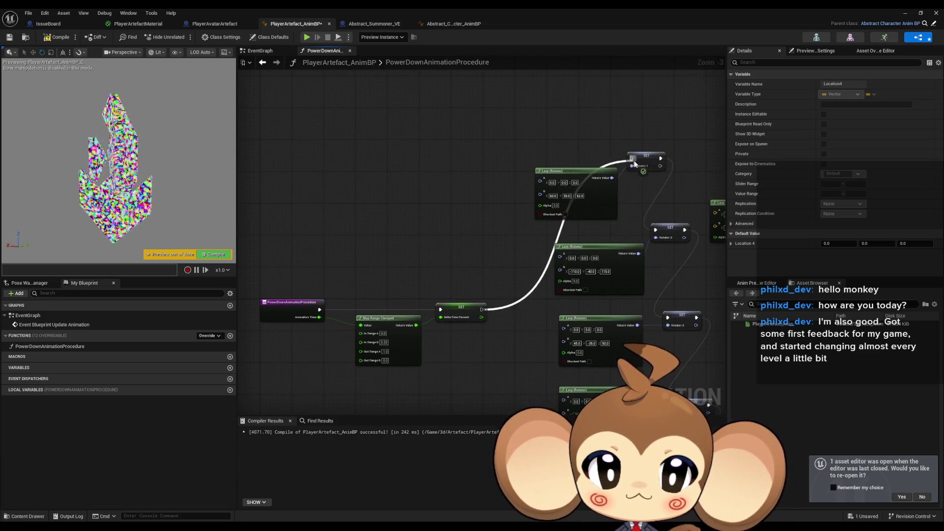
Add an Animation Time getter and wire copies into each rotator Lerp's Alpha pin.
click(429, 244)
right_click(429, 244)
text(anim time ge)
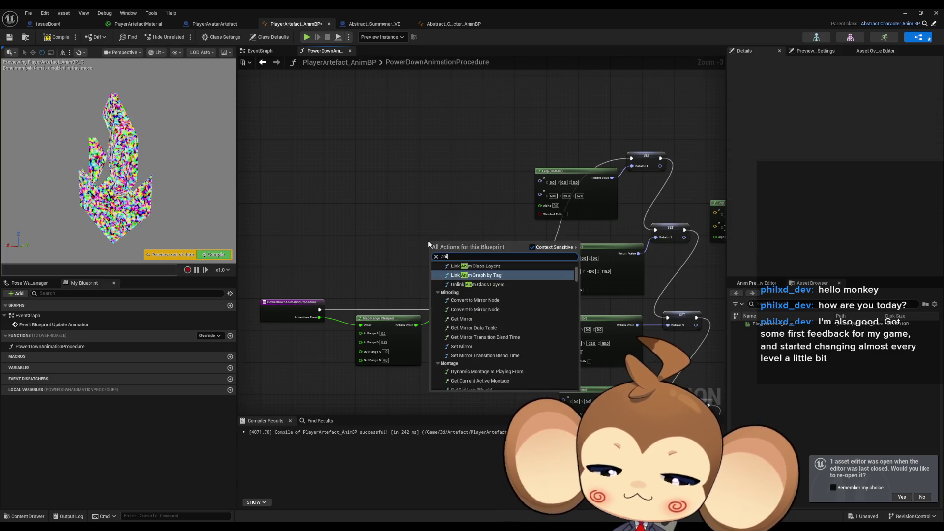
key(Down)
key(Down)
key(Down)
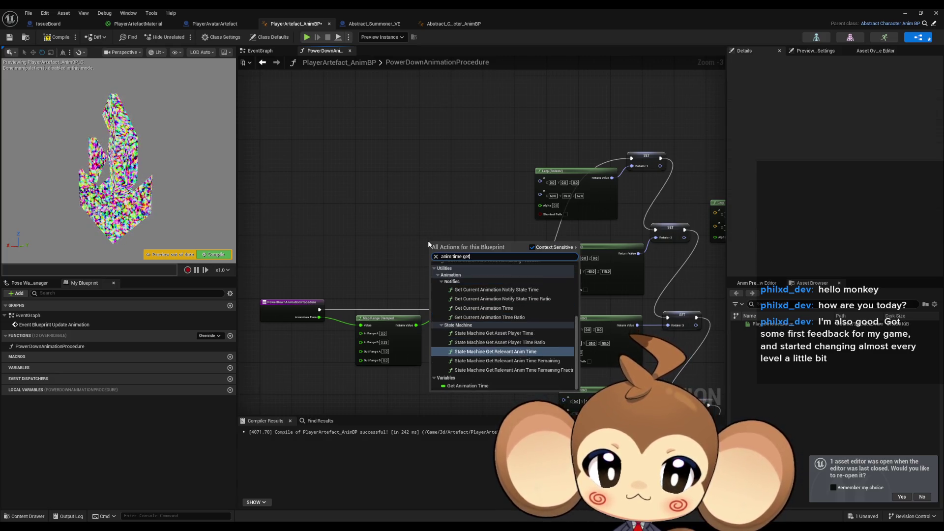
key(Return)
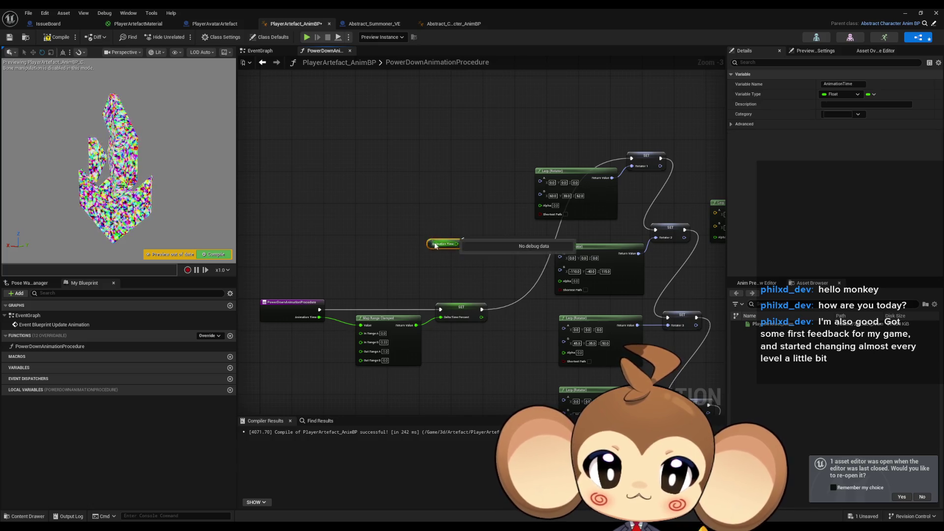
mouse_move(515, 217)
mouse_down()
mouse_move(540, 205)
mouse_move(503, 219)
mouse_up()
scroll(540, 205, up, 3)
key(ctrl+d)
key(ctrl+d)
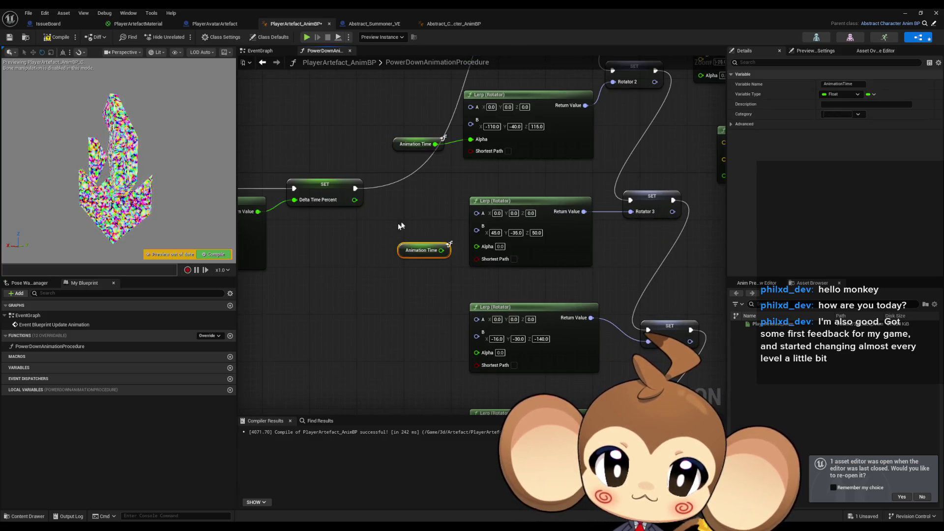
drag(441, 250, 477, 247)
key(ctrl+d)
drag(422, 256, 457, 246)
key(ctrl+d)
drag(411, 356, 458, 352)
Wire more Animation Time copies into the vector Lerps' Alpha pins, then view the avatar's PowerDownTimeline.
scroll(467, 268, down, 1)
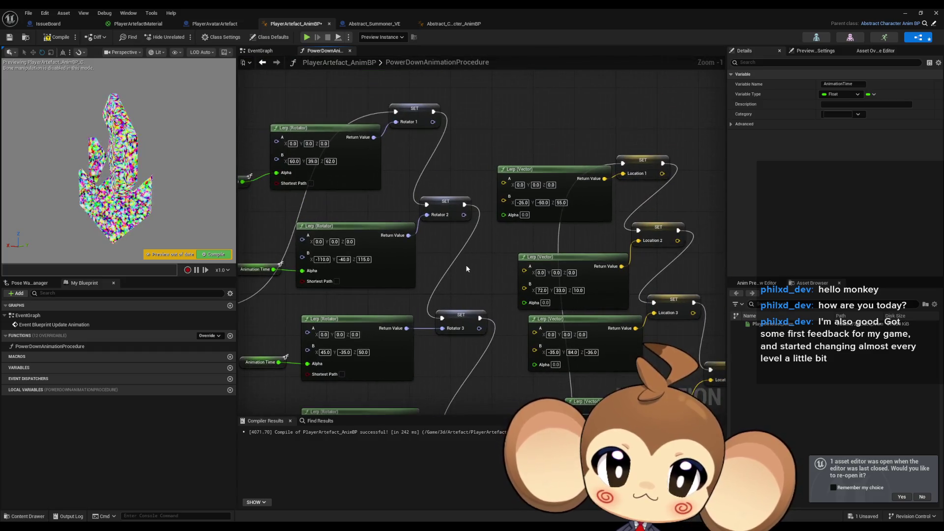
scroll(466, 268, up, 1)
key(ctrl+d)
drag(492, 244, 510, 204)
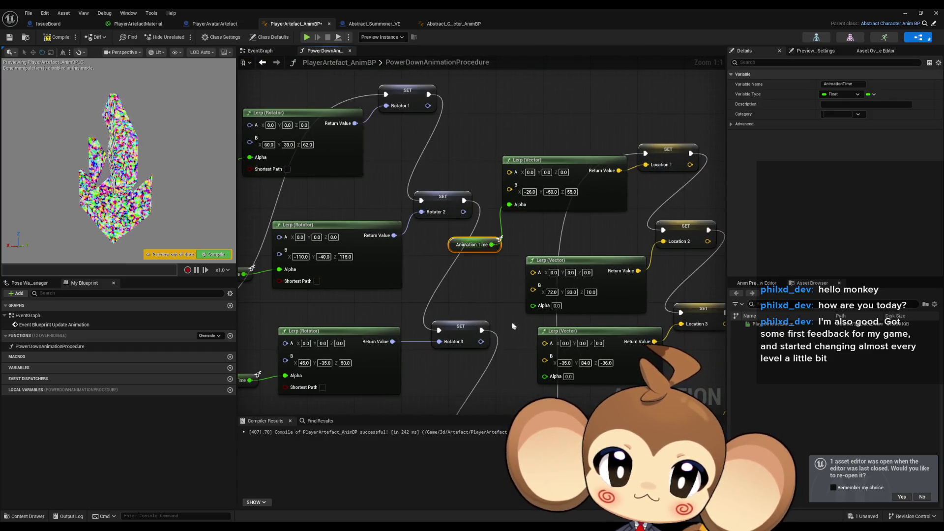
key(ctrl+d)
mouse_move(466, 236)
mouse_down()
mouse_move(495, 232)
mouse_move(471, 217)
mouse_up()
key(ctrl+d)
key(ctrl+d)
drag(477, 335, 513, 313)
key(ctrl+d)
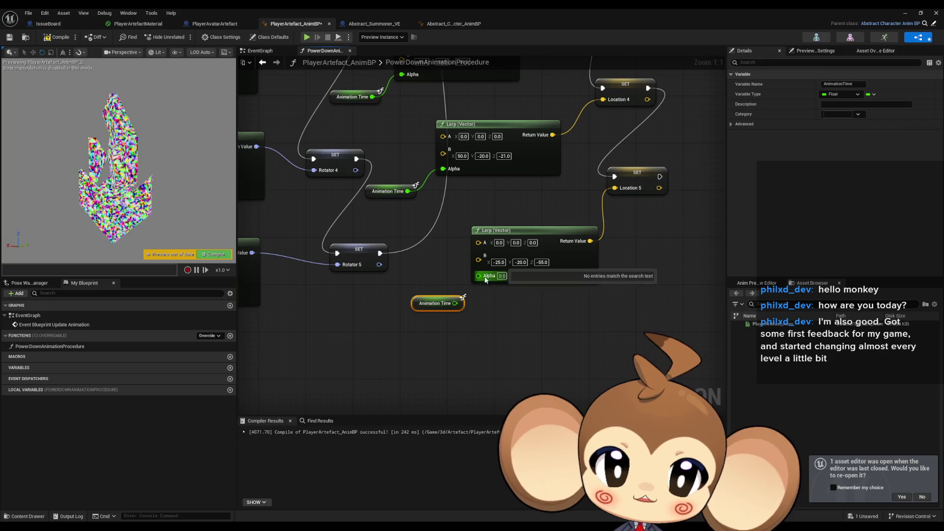
scroll(535, 334, down, 6)
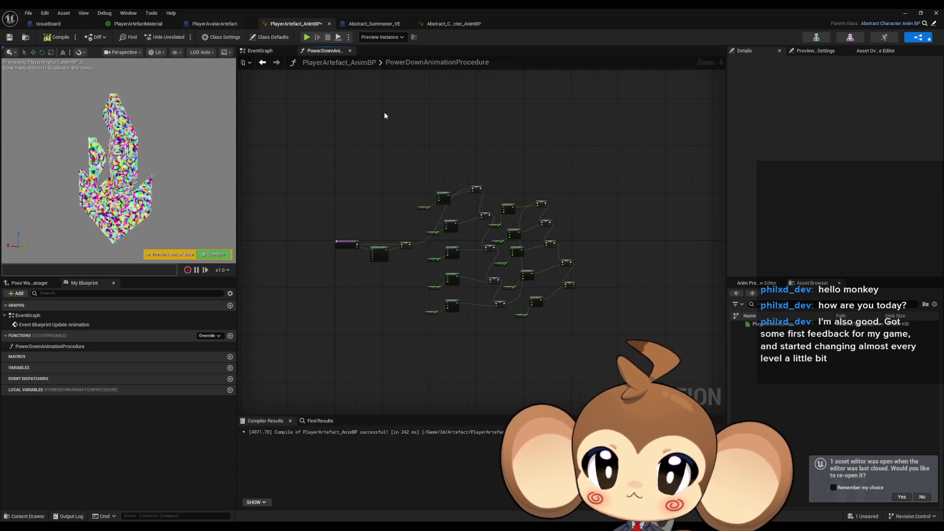
click(213, 24)
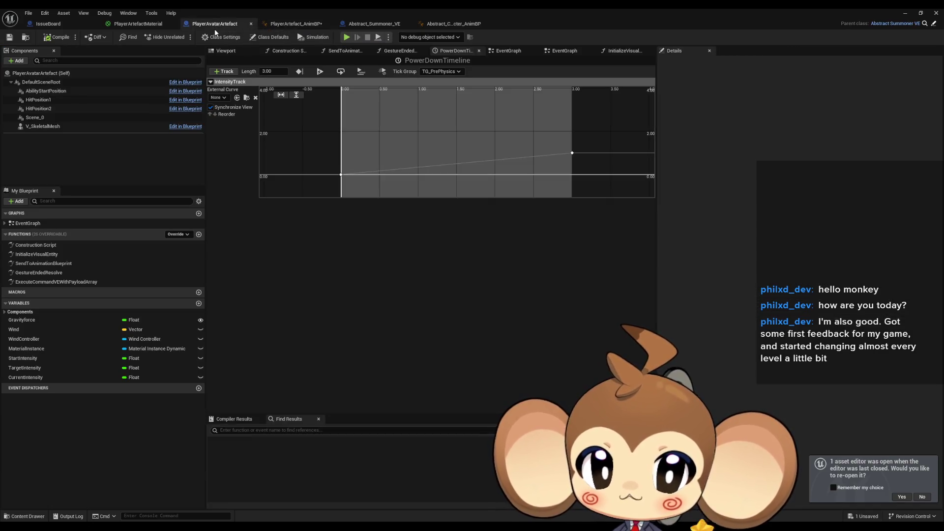
Switch back to the PlayerArtefact_AnimBP tab showing the PowerDownAnimationProcedure graph.
click(281, 25)
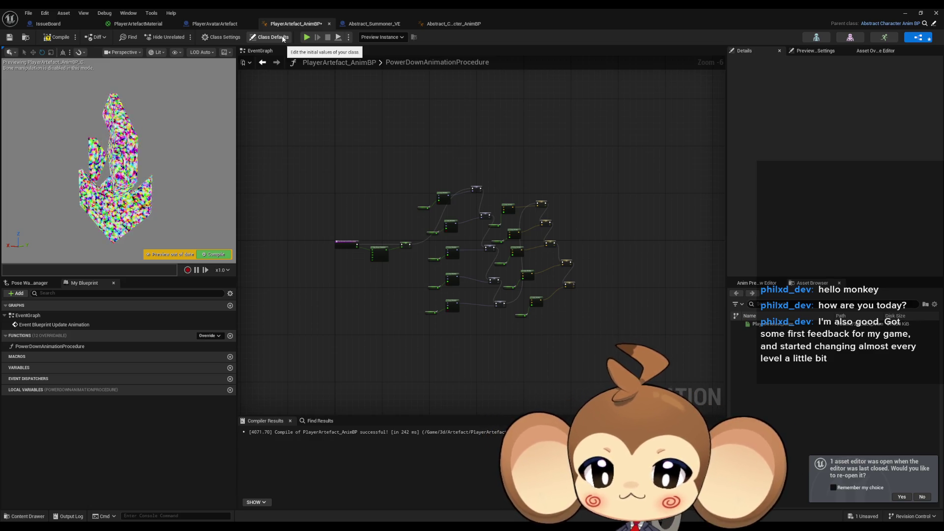
Select the PowerDownAnimationProcedure entry node to inspect its Animation Time input, then return to PlayerAvatarArtefact.
scroll(480, 258, up, 7)
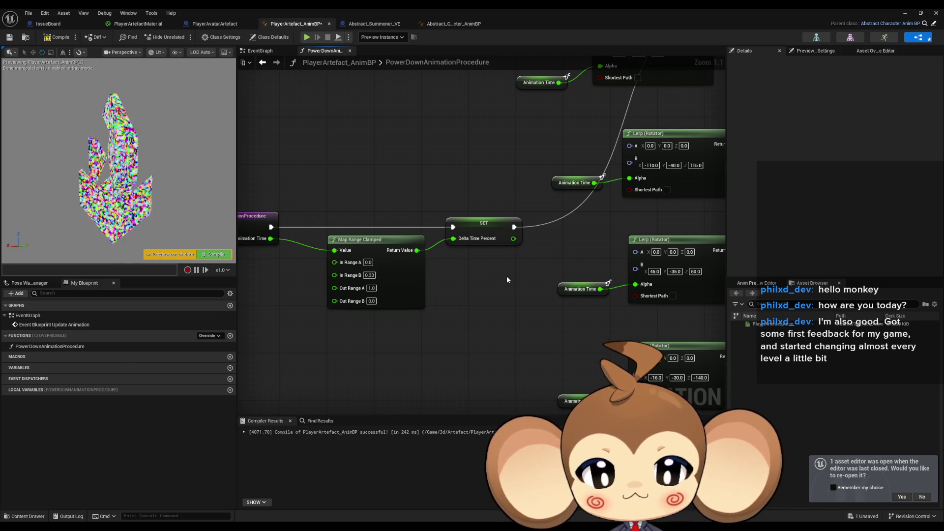
scroll(506, 278, down, 2)
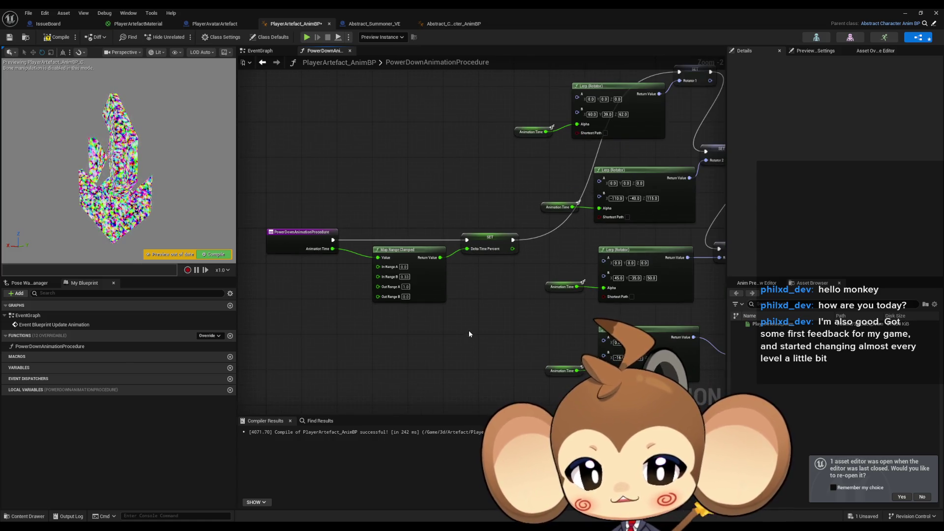
scroll(469, 334, up, 2)
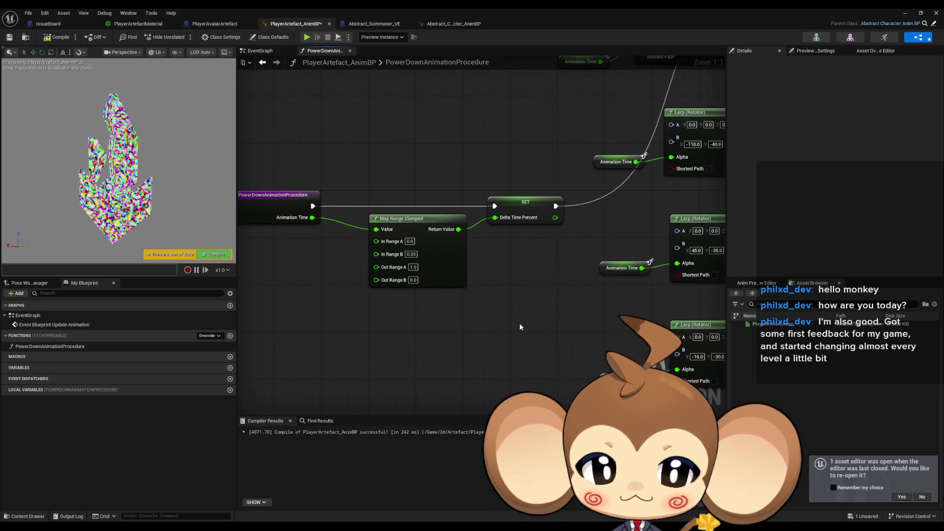
scroll(483, 332, down, 3)
mouse_move(343, 325)
mouse_down()
mouse_move(309, 322)
mouse_move(314, 289)
mouse_move(260, 166)
mouse_move(257, 180)
mouse_move(471, 257)
mouse_up()
mouse_move(284, 128)
mouse_down()
mouse_move(326, 238)
mouse_move(320, 316)
mouse_up()
click(320, 315)
drag(283, 100, 336, 201)
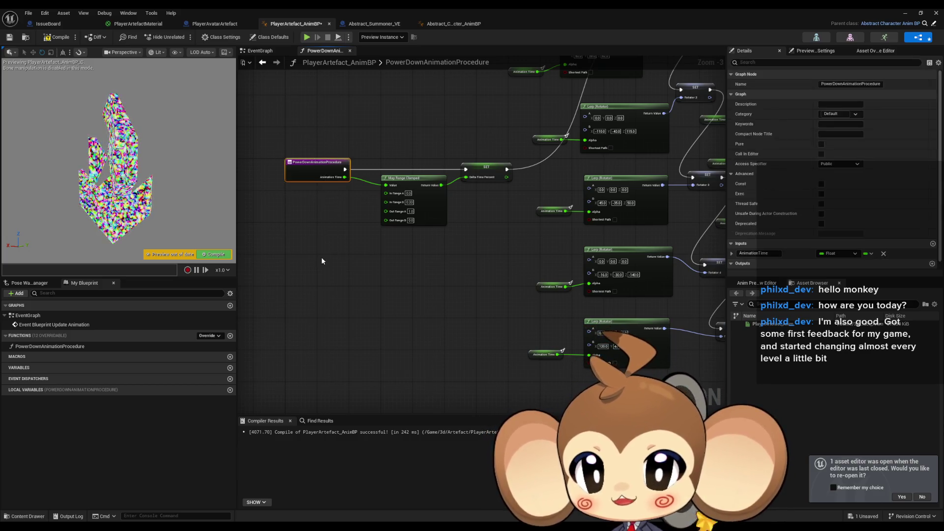
click(209, 24)
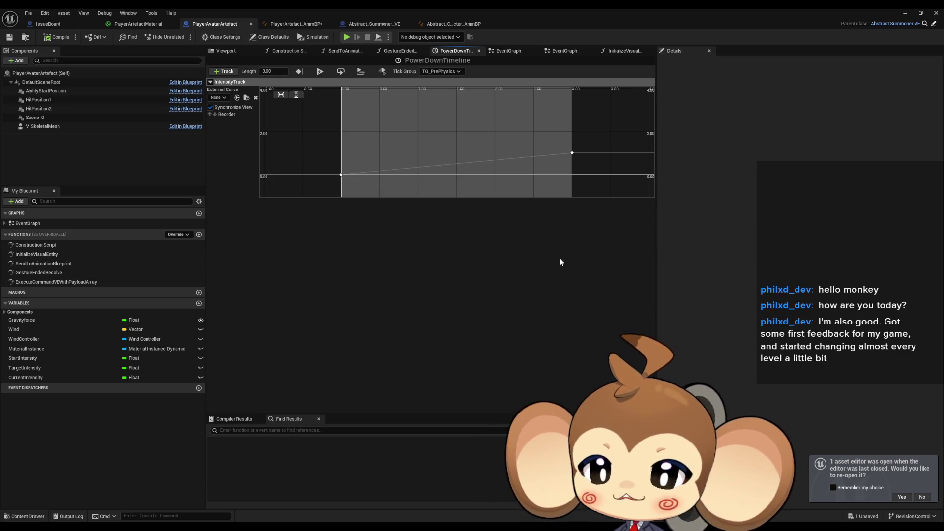
Review the EventGraphs of PlayerAvatarArtefact and Abstract_Summoner_VE, then open the PowerDownTimeline curve.
double_click(29, 223)
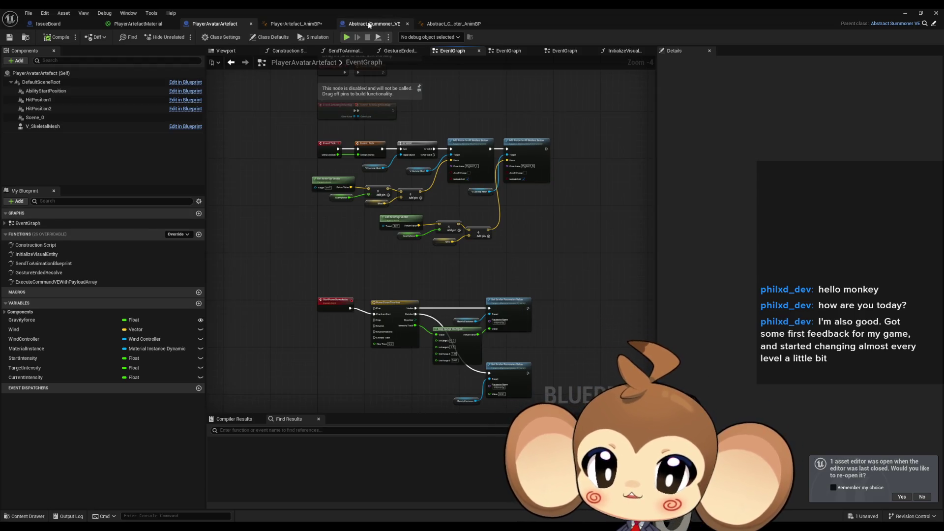
click(370, 25)
double_click(48, 223)
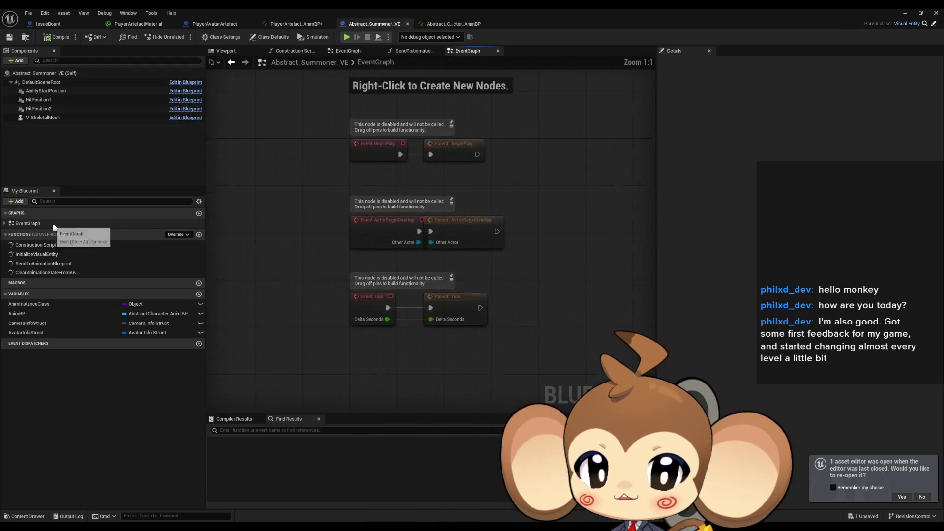
click(220, 24)
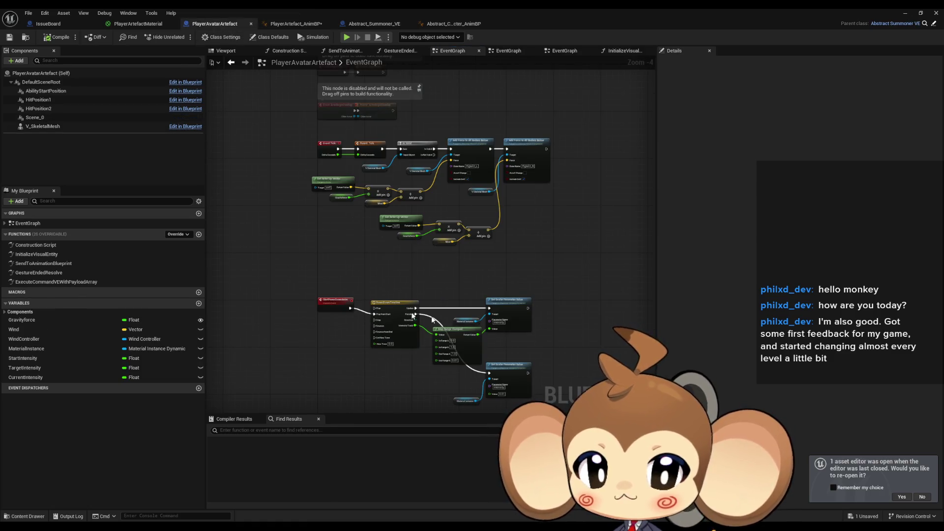
double_click(390, 307)
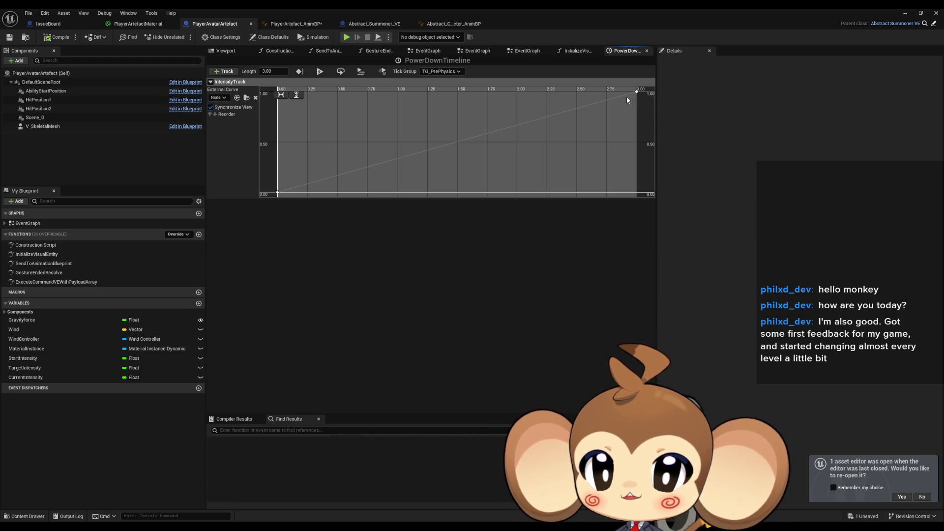
Minimize the Blueprint editor and the main level editor windows.
click(907, 15)
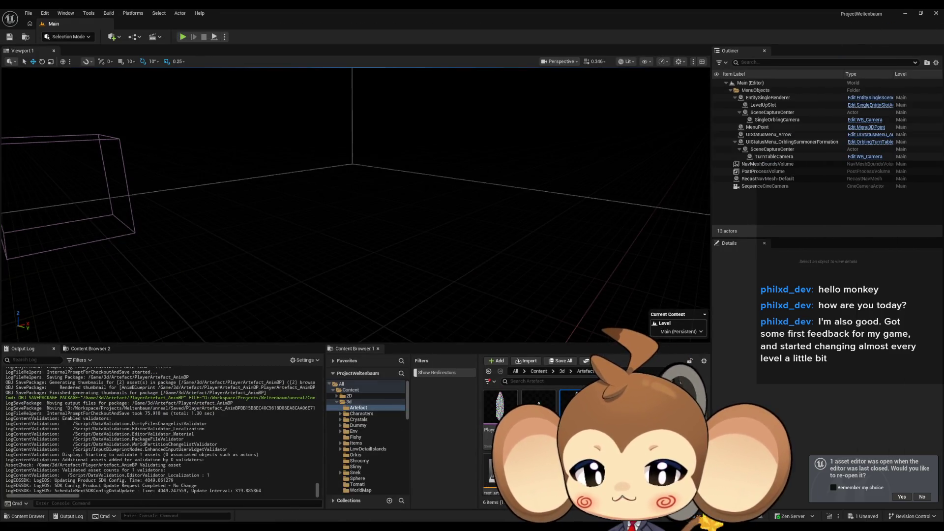
mouse_move(375, 529)
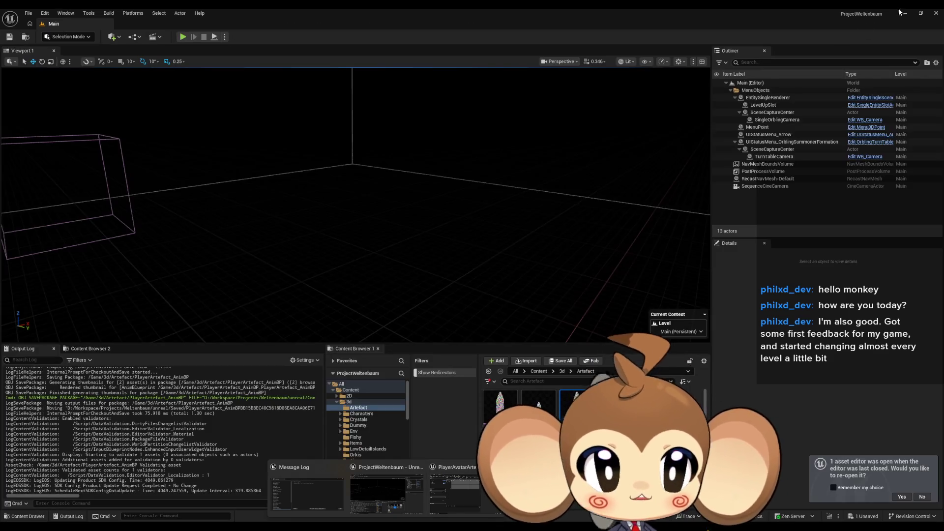
click(903, 12)
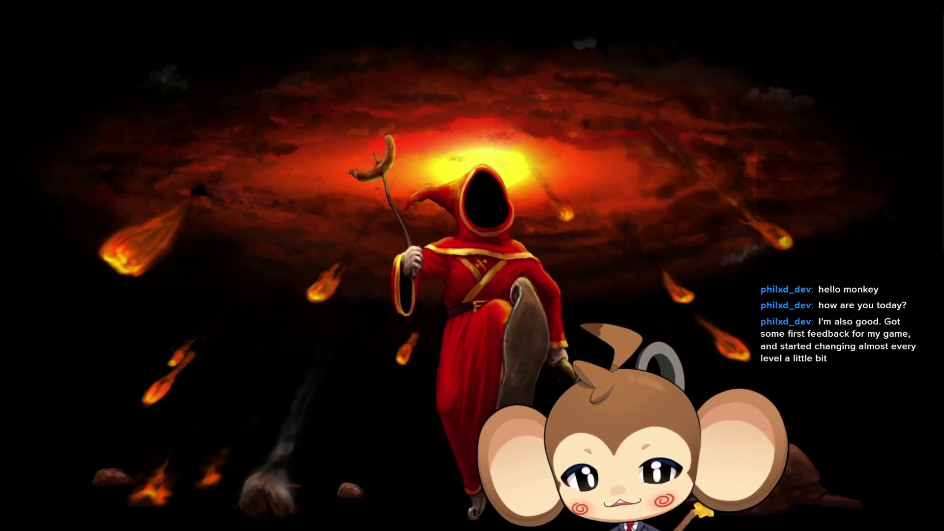
Switch back to the level editor, run a brief Play-in-Editor test of the Main level, then stop it.
key(alt+Tab)
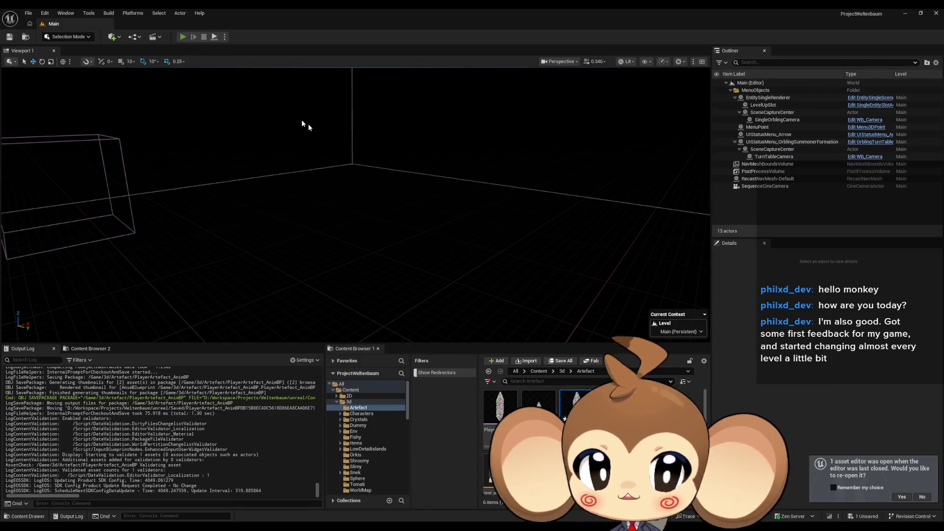
key(alt+p)
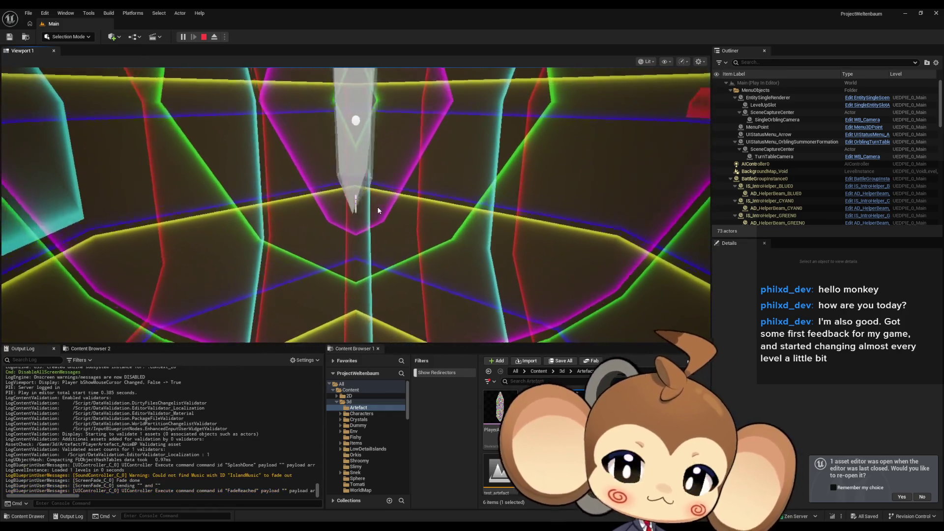
click(378, 211)
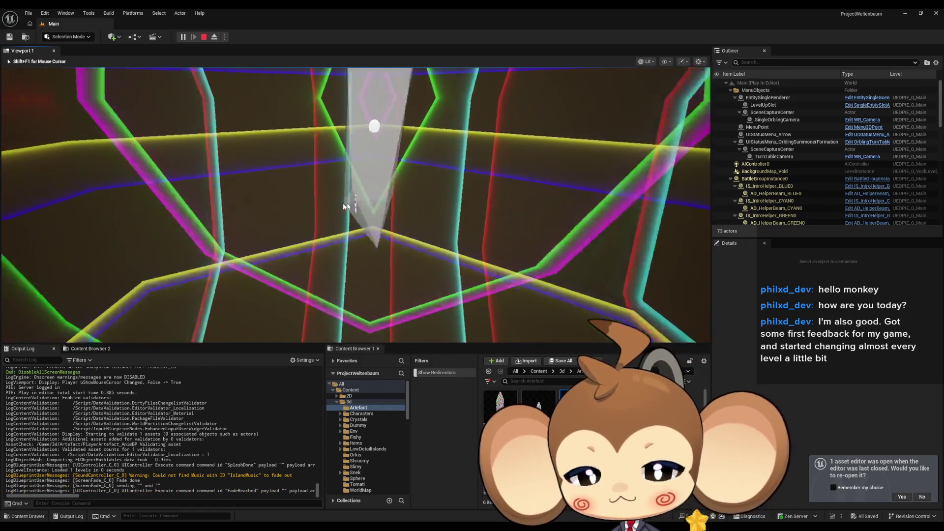
key(Escape)
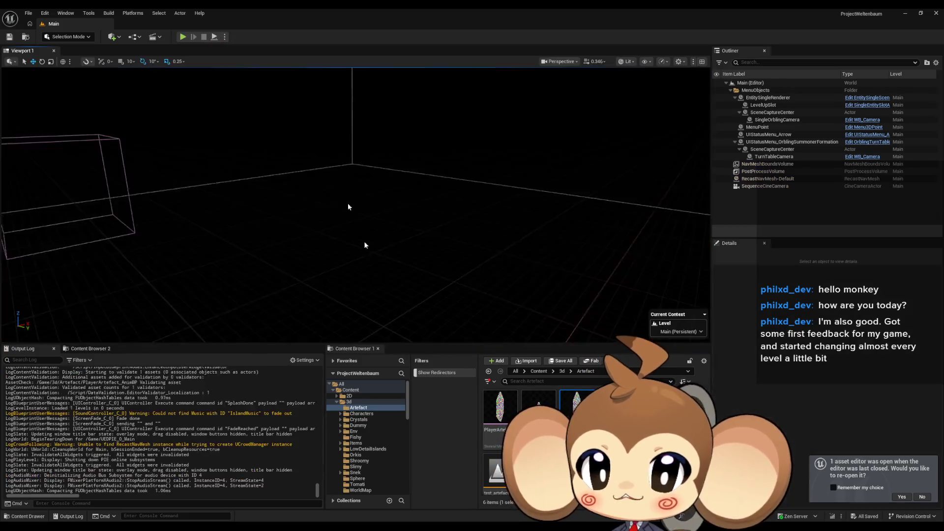
In PlayerArtefact_AnimBP's class defaults, set Delta Time Percent to 1.0.
mouse_move(388, 524)
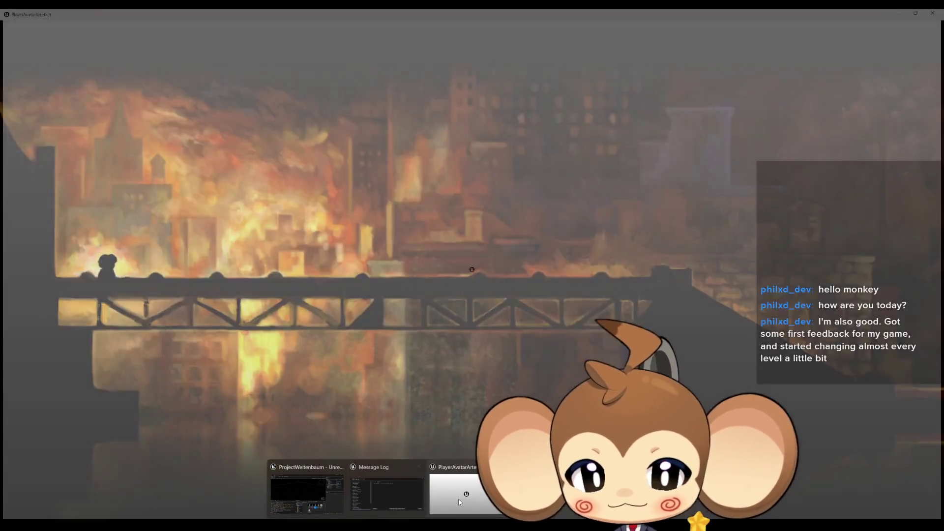
click(458, 500)
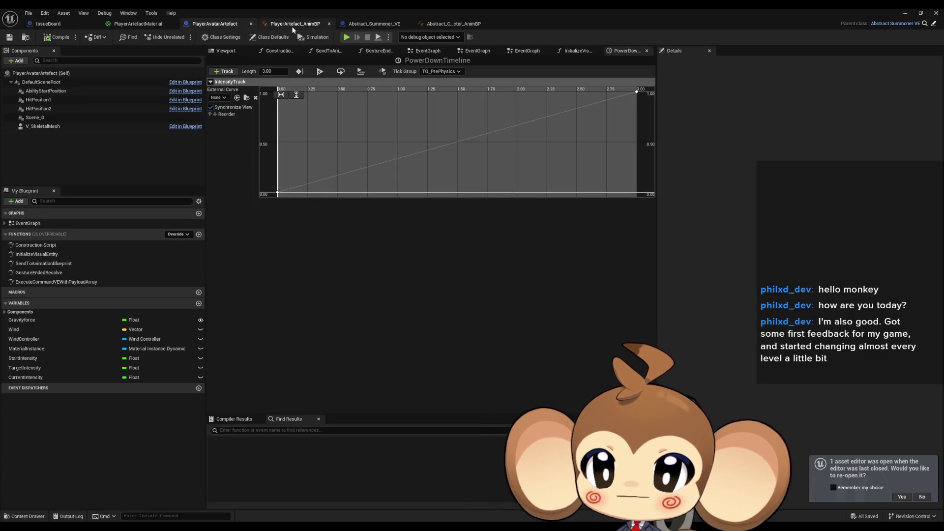
click(293, 27)
click(260, 40)
click(841, 244)
text(1)
key(Return)
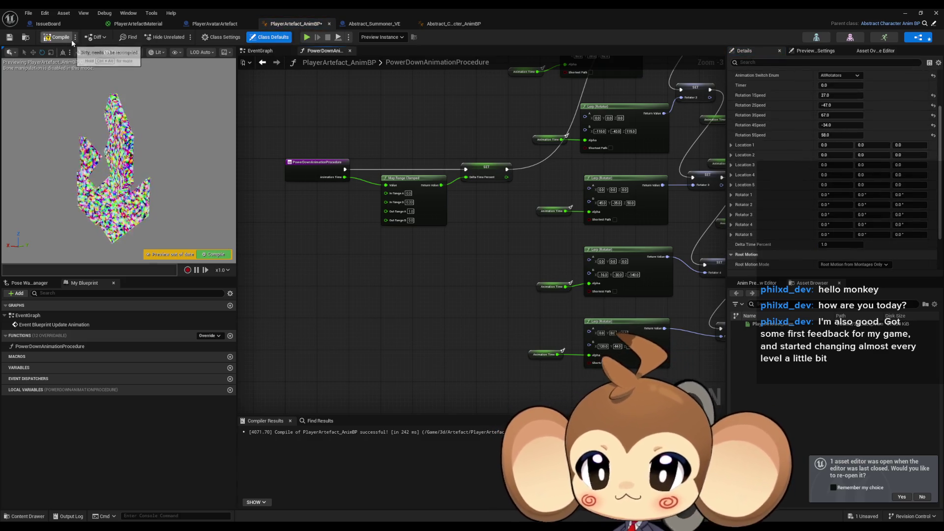
Compile and save the animation blueprint, then start a Play-in-Editor session.
click(58, 38)
key(ctrl+s)
click(906, 13)
click(183, 37)
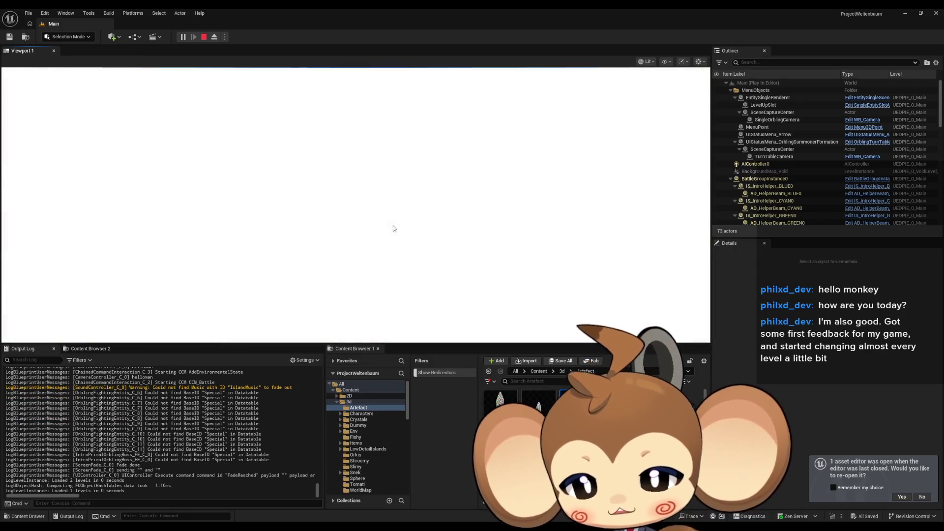
Test the power-down in the full-screen game view, then exit full screen and stop playing.
key(F11)
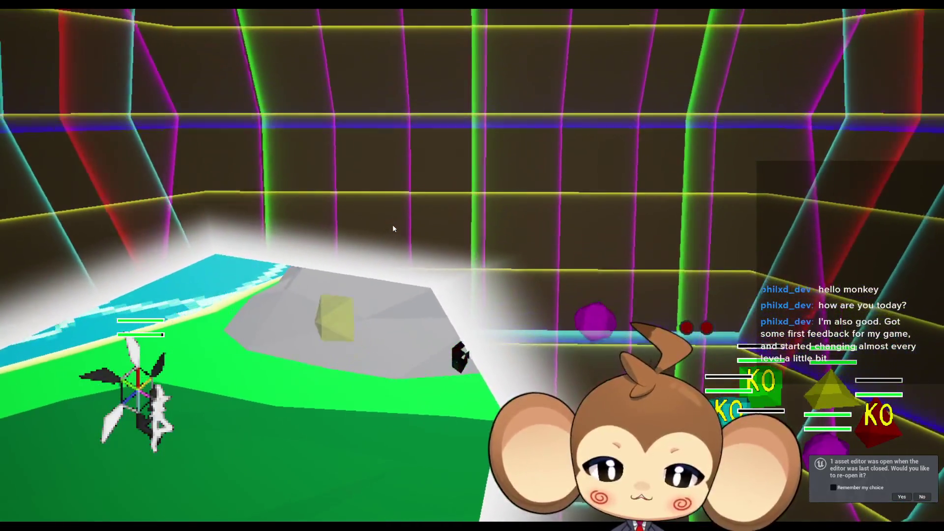
key(F11)
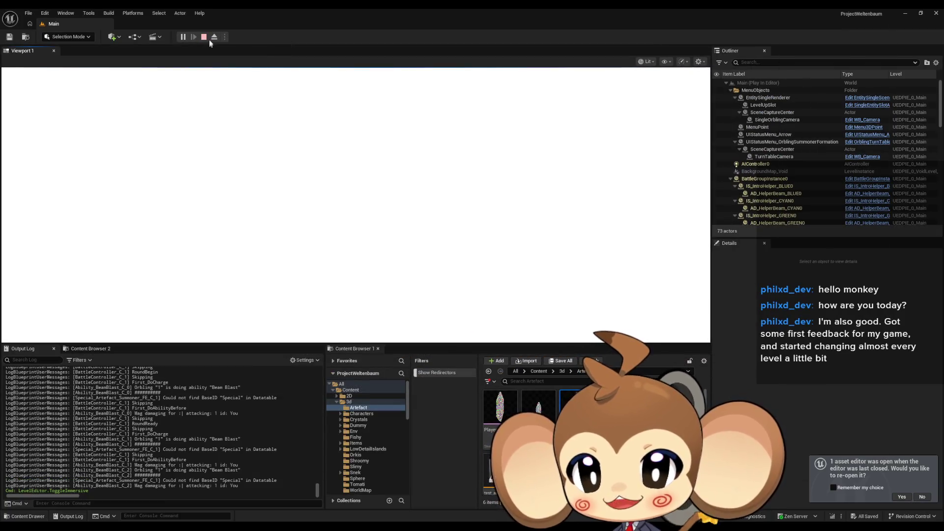
click(204, 37)
Set PowerDownTimeline's length to 1.00 and move the IntensityTrack's end key to time 1.
mouse_move(386, 528)
click(466, 508)
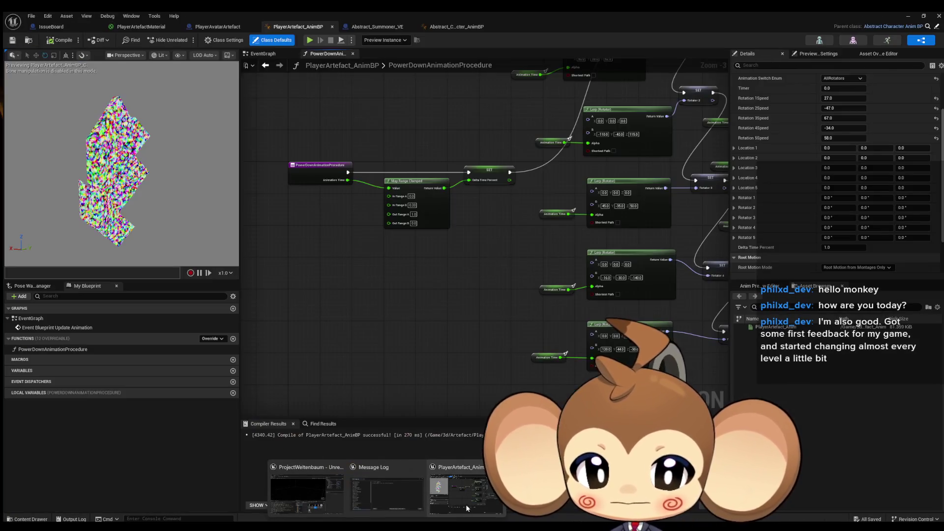
click(218, 27)
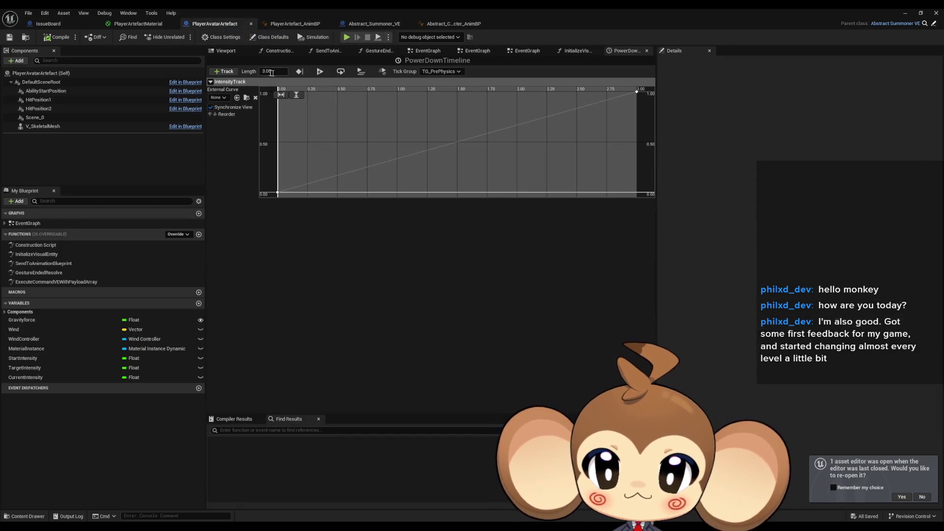
text(1)
key(Return)
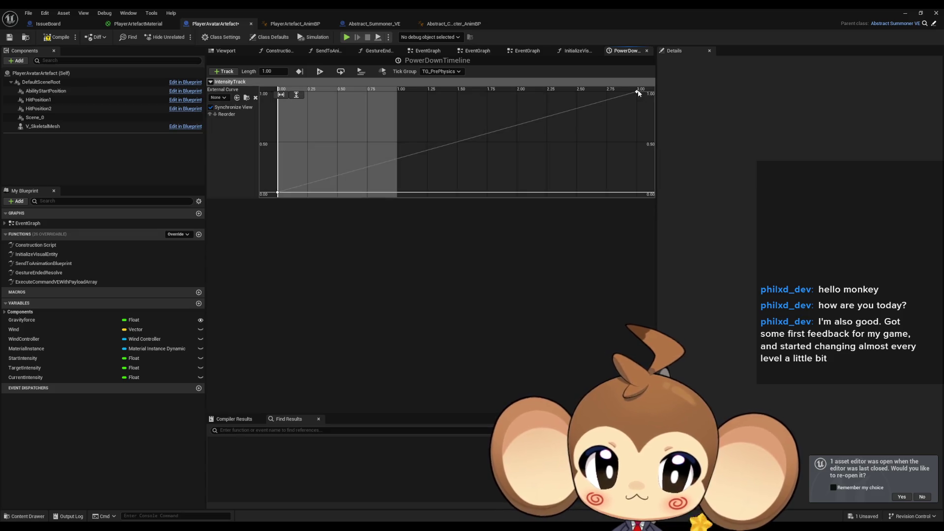
click(335, 96)
text(1)
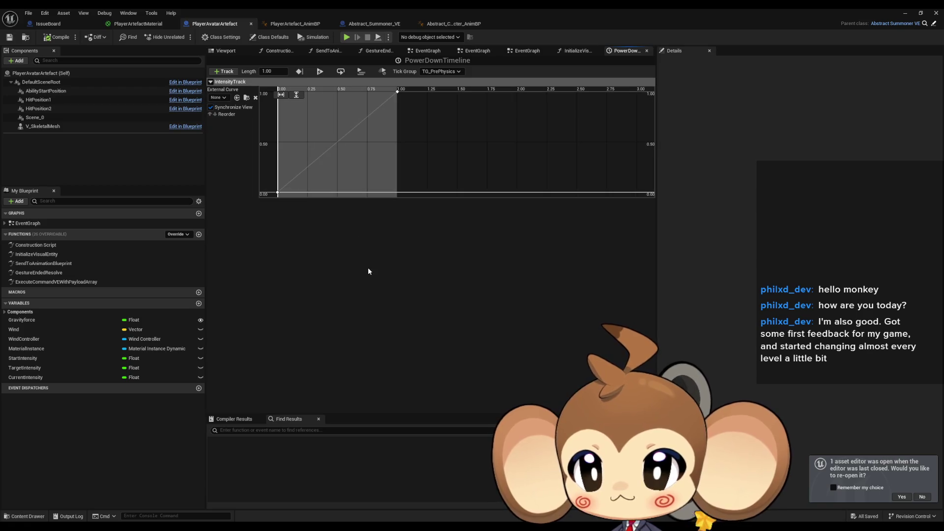
double_click(29, 223)
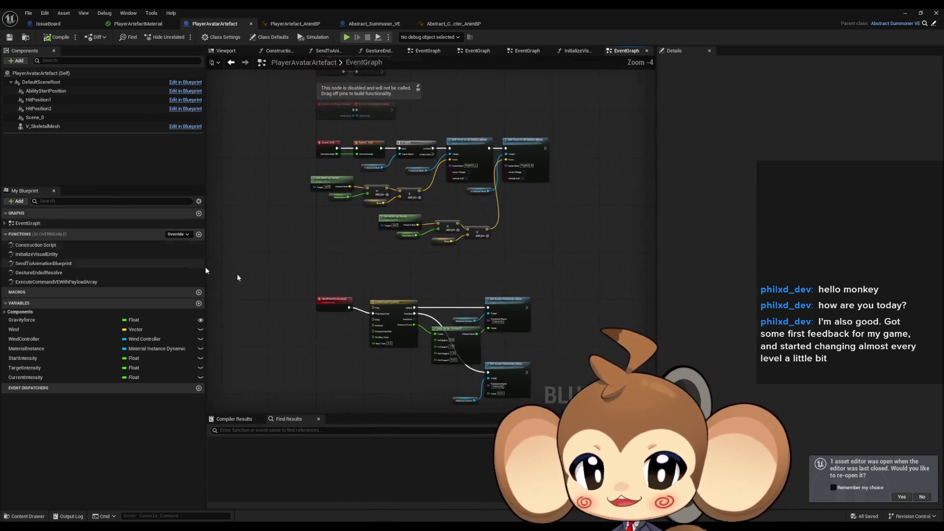
Place a V Skeletal Mesh reference in the EventGraph and add Get Anim Instance from it.
drag(416, 268, 475, 301)
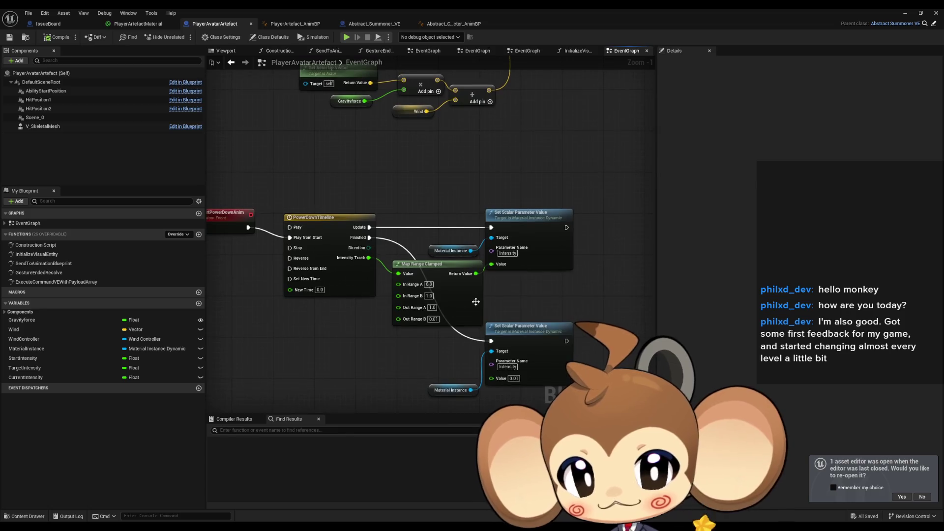
mouse_move(576, 279)
mouse_down()
mouse_move(585, 261)
mouse_move(552, 264)
mouse_move(540, 287)
mouse_up()
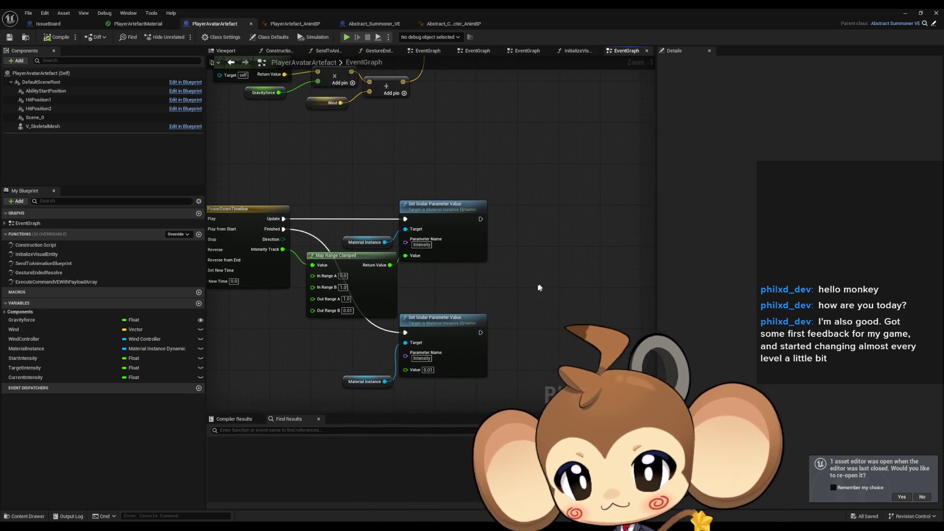
drag(42, 126, 513, 146)
text(get anim)
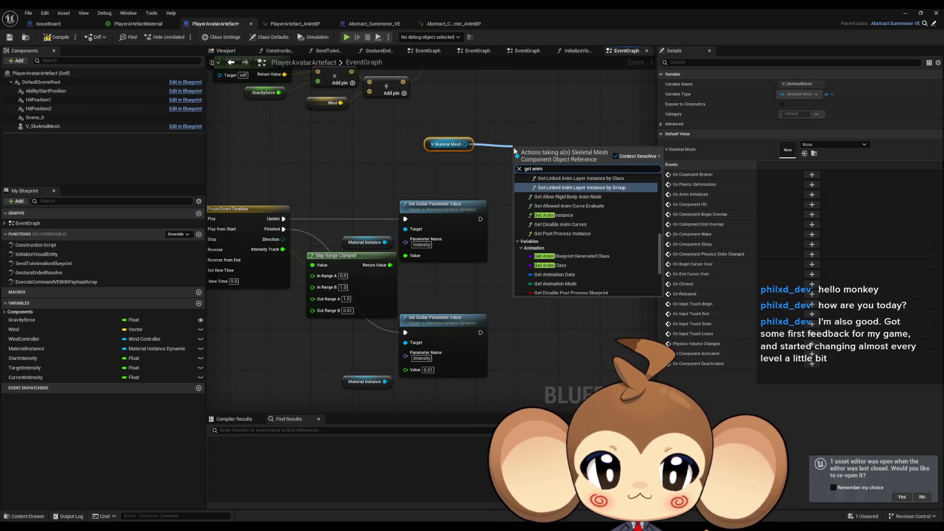
text( in)
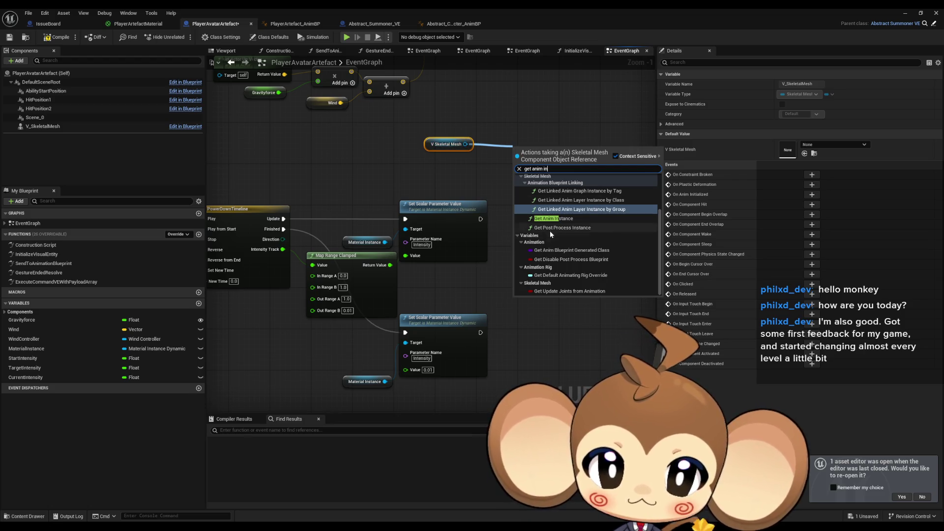
click(553, 218)
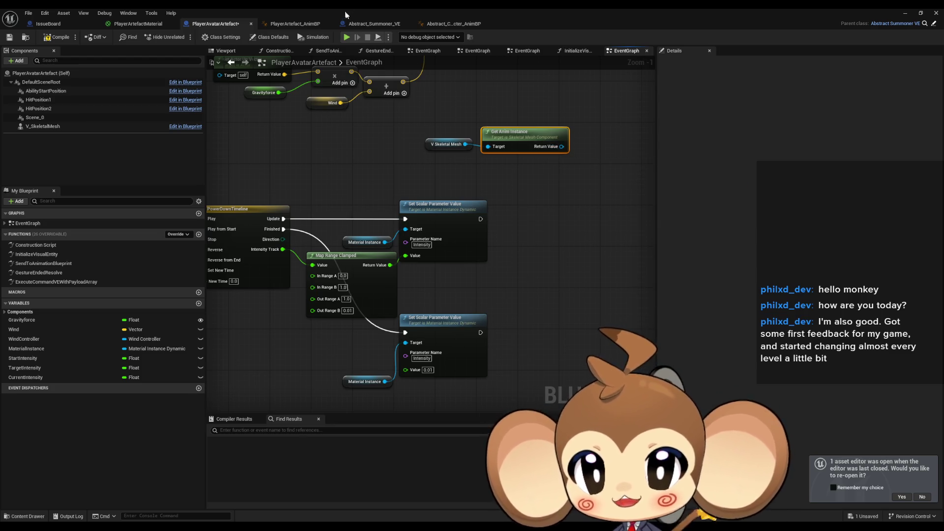
Cast the anim instance result to PlayerArtefact_AnimBP.
click(275, 22)
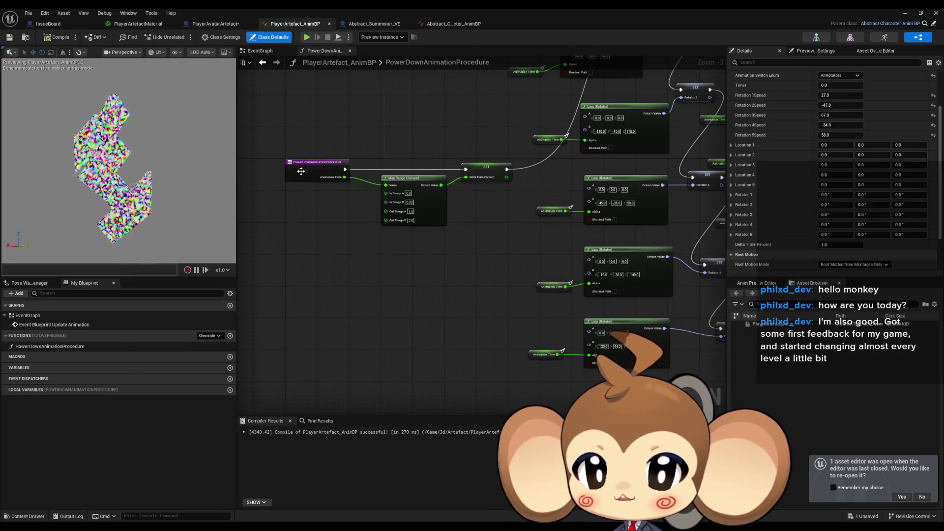
click(225, 26)
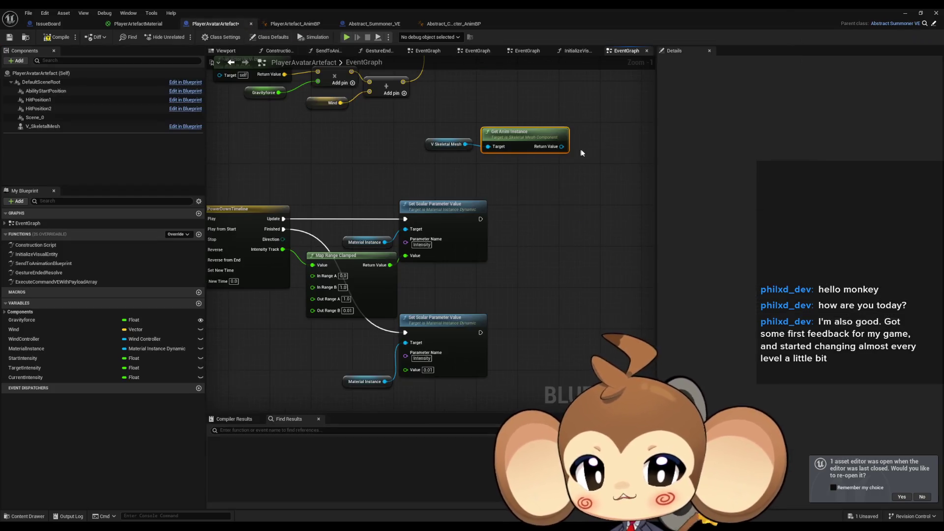
drag(561, 146, 589, 172)
text(cast)
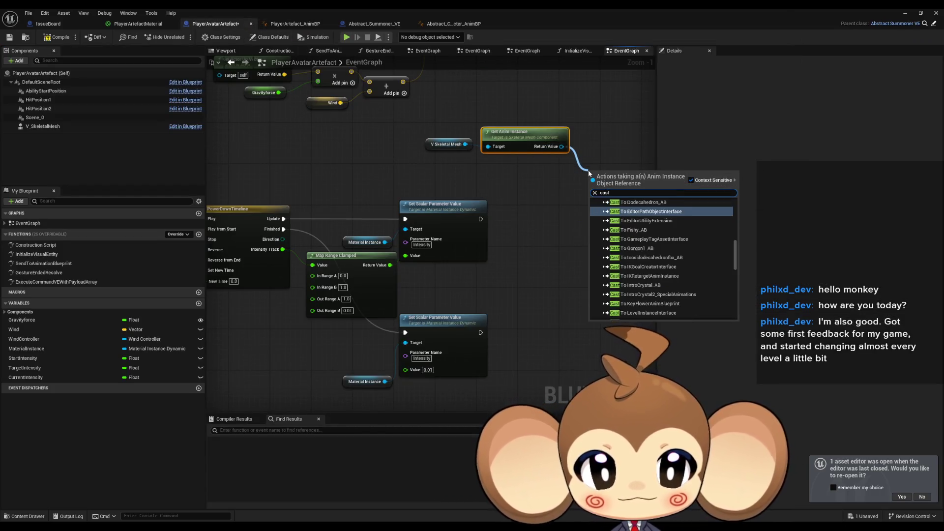
text( player)
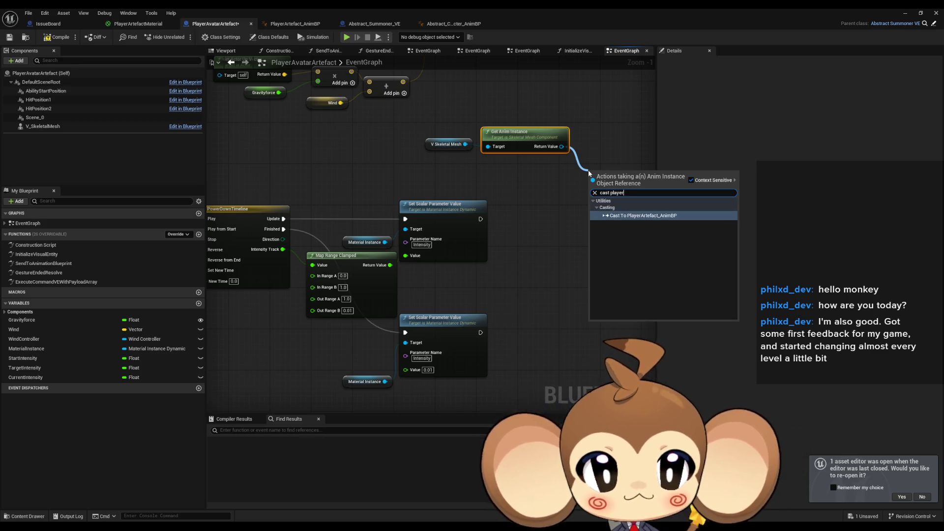
key(Return)
Call Power Down Animation Procedure from the cast output, tidy the cast node, and add a new variable.
mouse_move(491, 219)
mouse_down()
mouse_move(753, 232)
mouse_move(719, 247)
mouse_up()
text(power)
key(Return)
scroll(525, 219, down, 1)
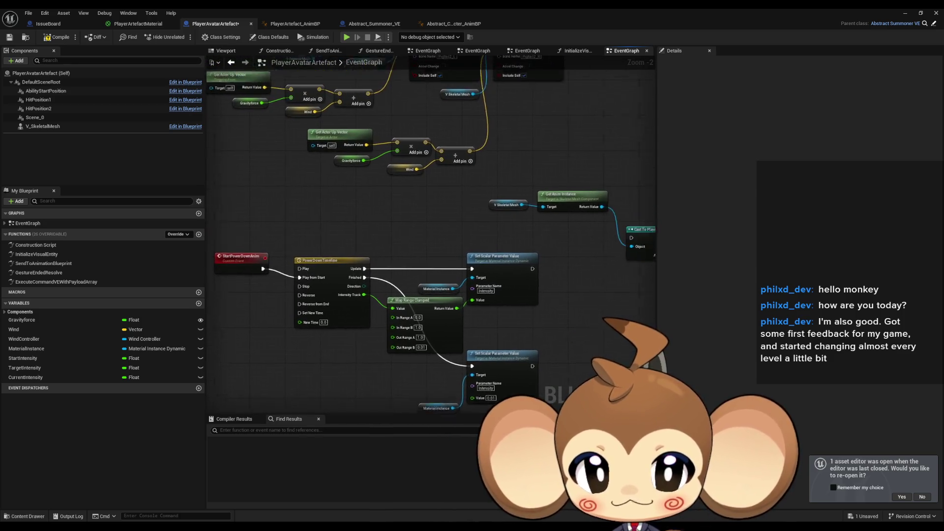
drag(658, 271, 592, 283)
drag(594, 243, 595, 210)
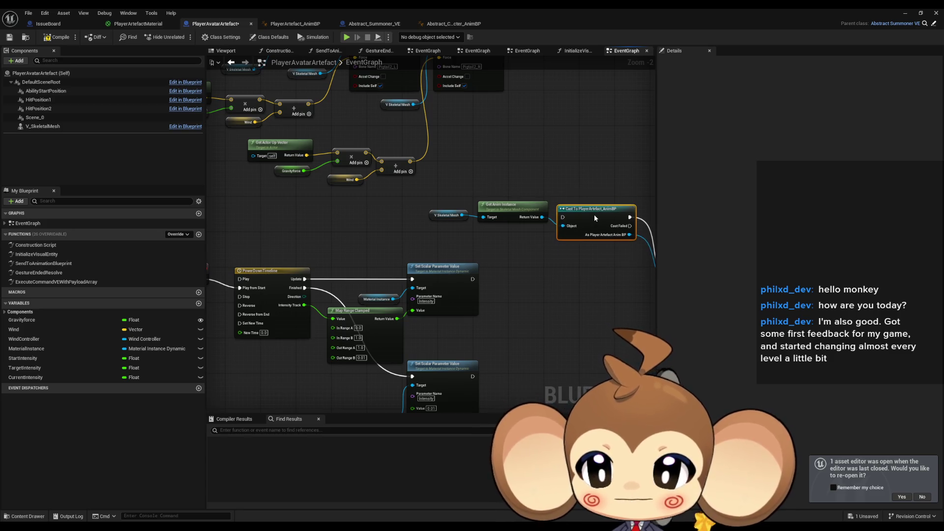
click(197, 305)
Name the new variable ArtefactAnimBP and make it a Player Artefact Anim BP reference.
text(Artefact)
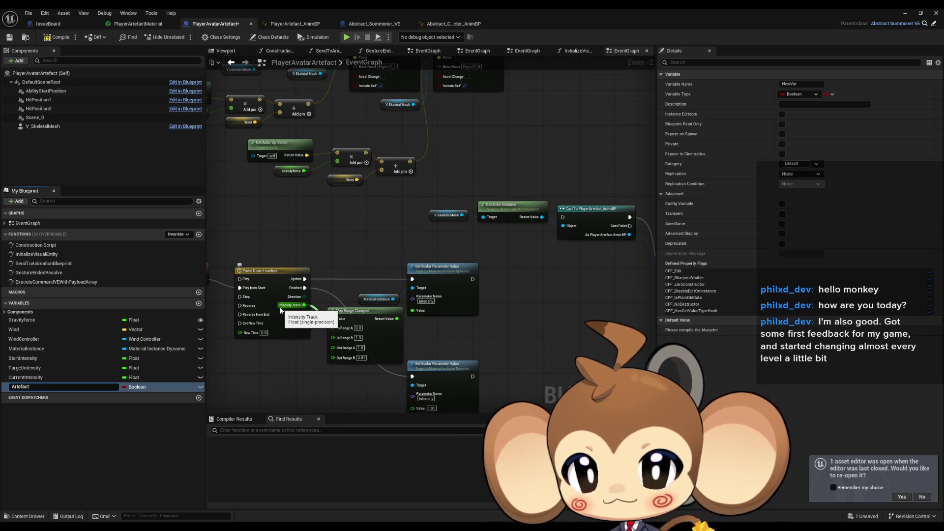
text(AnimBP)
key(Return)
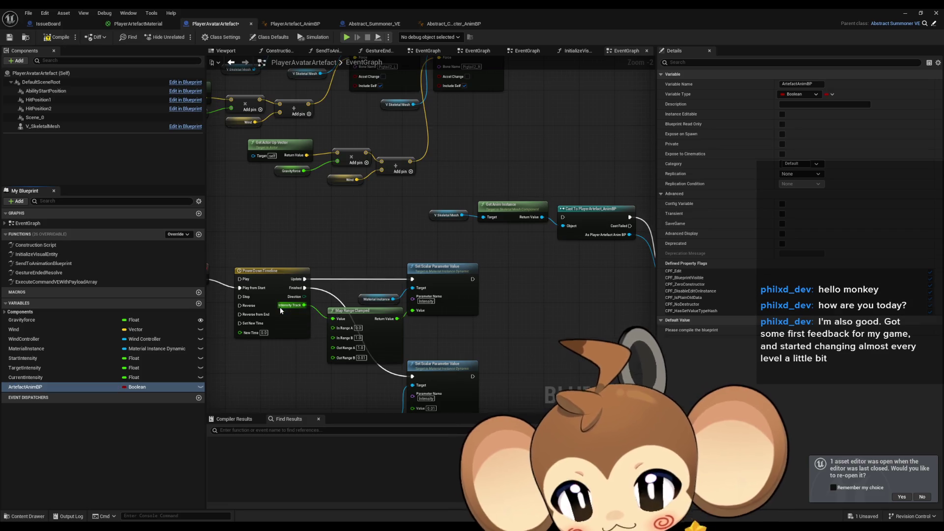
click(144, 388)
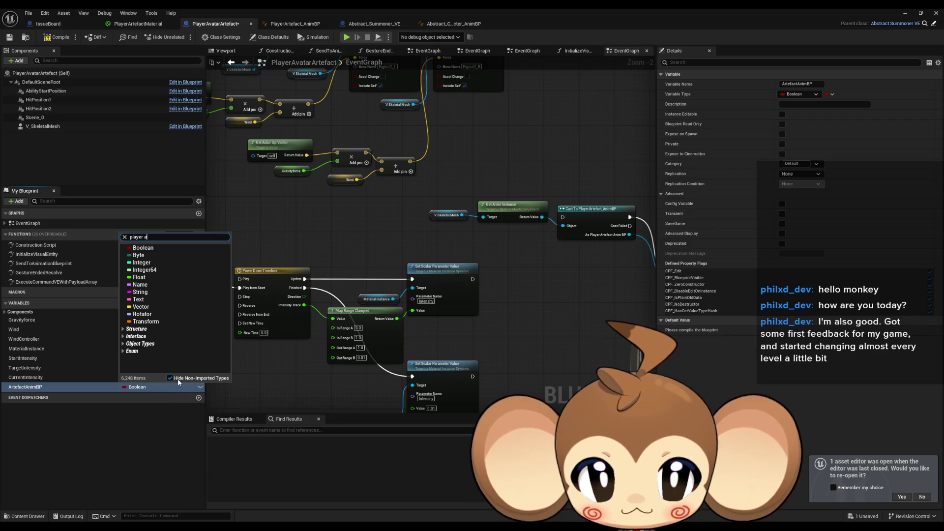
text(rt)
mouse_move(199, 265)
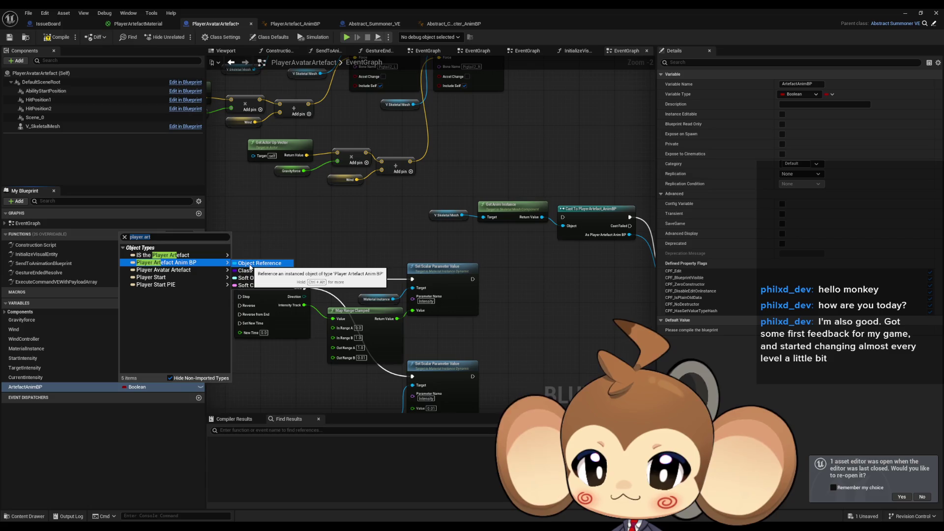
click(249, 264)
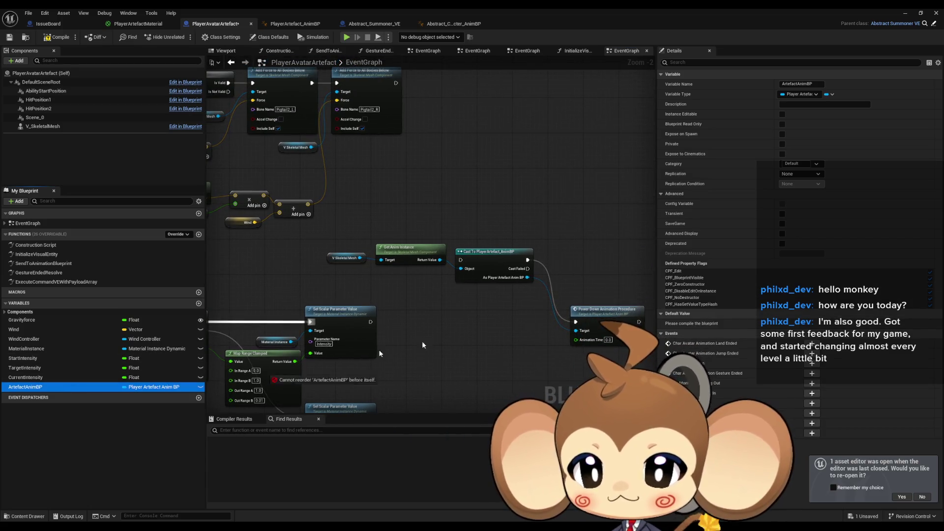
Store the cast result in ArtefactAnimBP, add an ArtefactAnimBP getter, and select the cast chain nodes.
drag(300, 366, 571, 256)
click(585, 270)
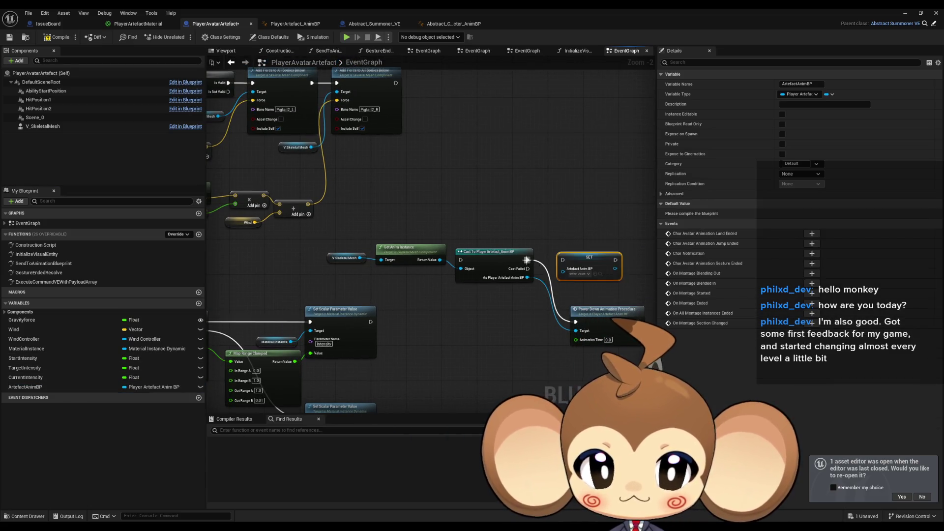
mouse_move(527, 277)
mouse_down()
mouse_move(563, 268)
mouse_move(563, 259)
mouse_up()
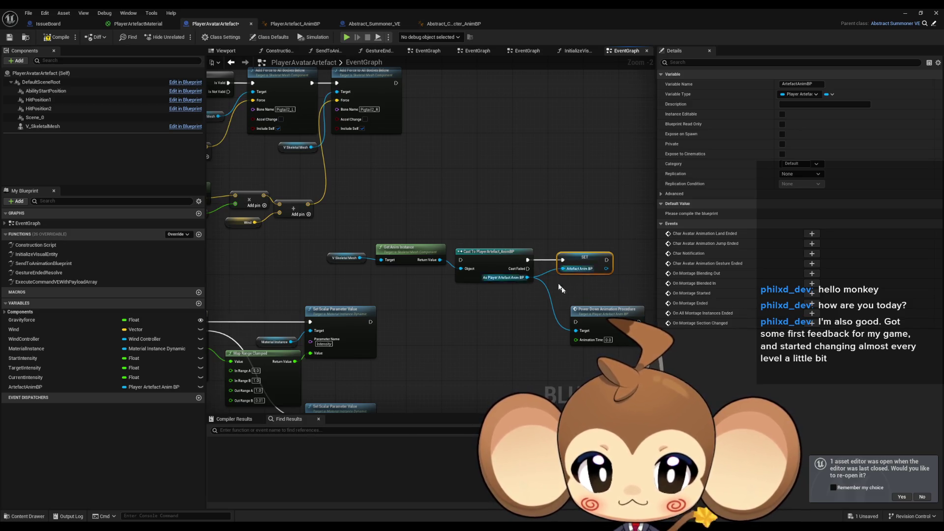
mouse_move(25, 387)
mouse_down()
mouse_move(295, 364)
mouse_move(513, 330)
mouse_up()
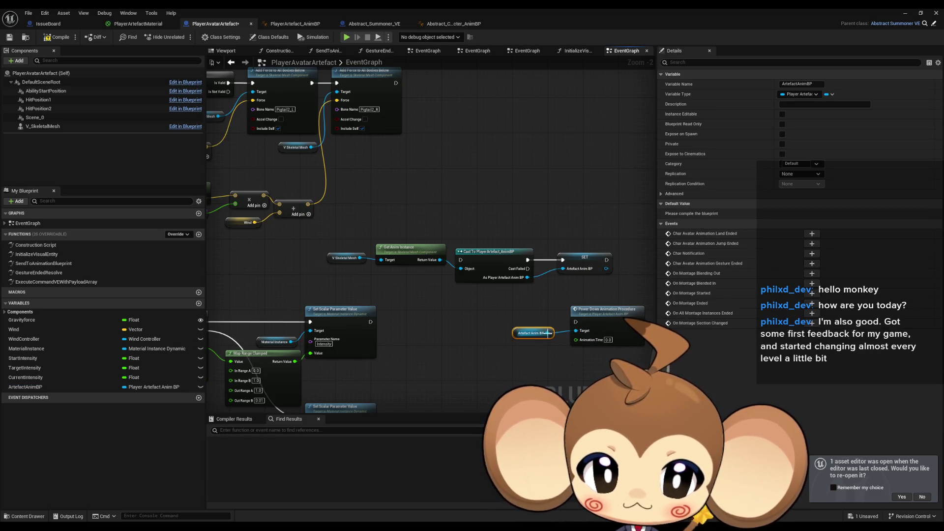
scroll(538, 337, down, 4)
scroll(440, 301, up, 4)
drag(440, 302, 312, 267)
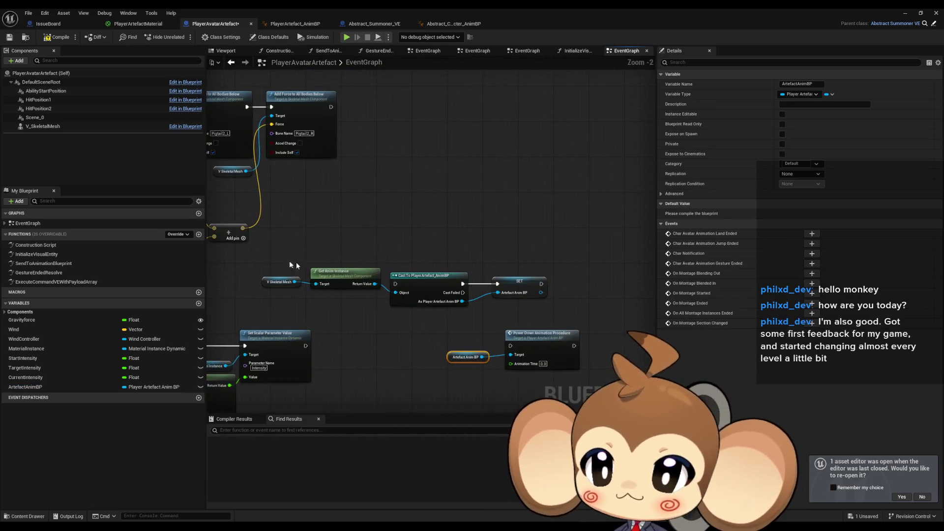
drag(501, 302, 498, 302)
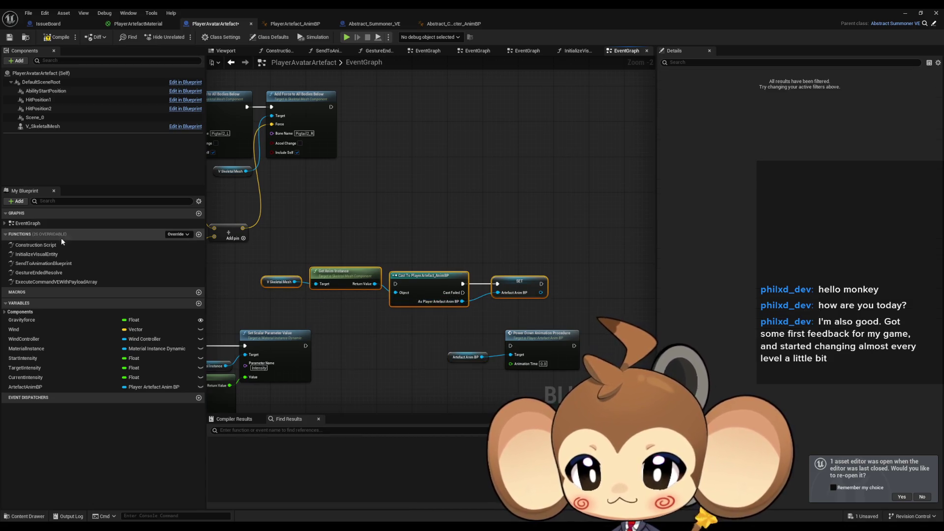
double_click(49, 253)
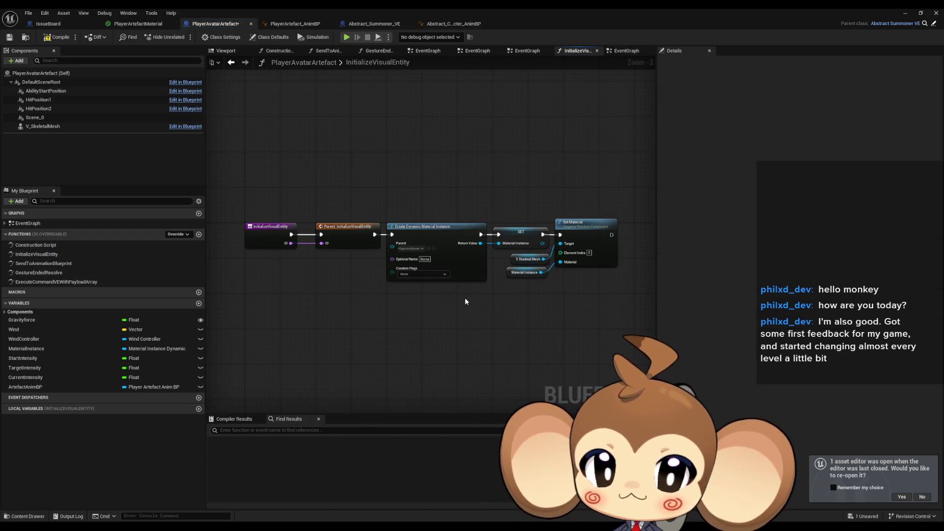
Check the parent's InitializeVisualEntity, then paste the copied cast chain into the avatar's version.
double_click(326, 227)
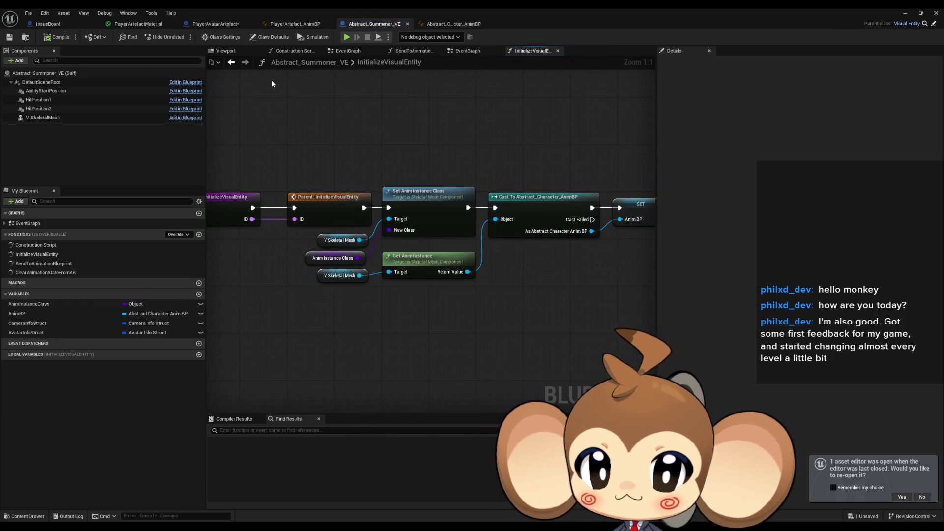
drag(586, 172, 626, 270)
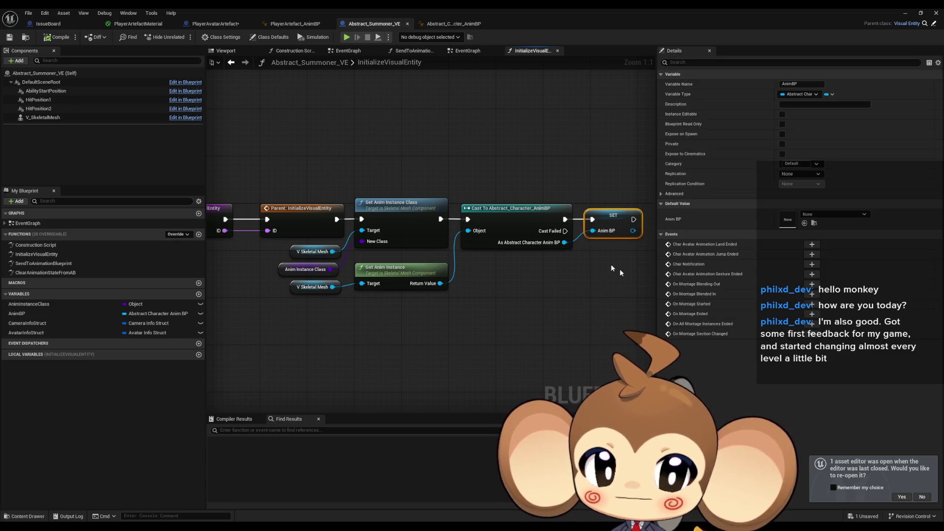
click(215, 24)
click(489, 307)
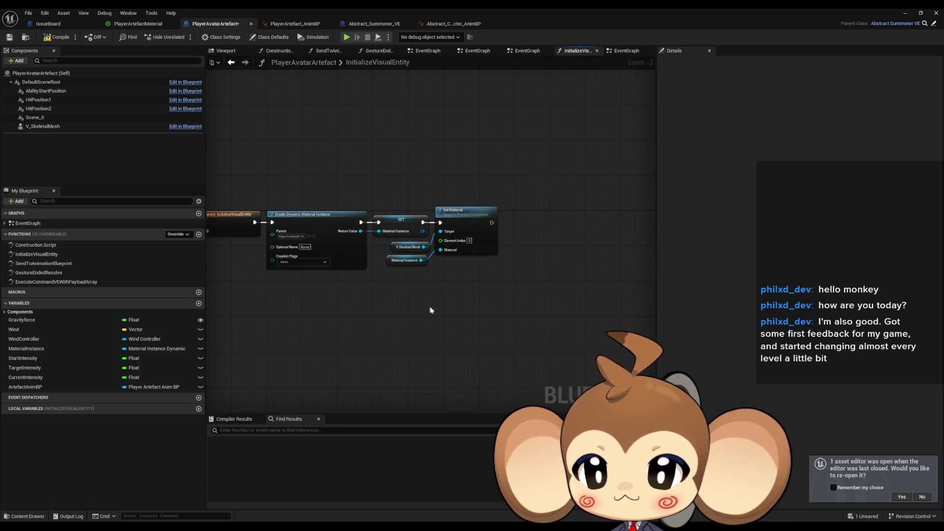
key(ctrl+v)
Feed a Get Anim BP node into the cast, delete the mesh nodes, and run it after Set Material.
right_click(359, 363)
text(get anim bp)
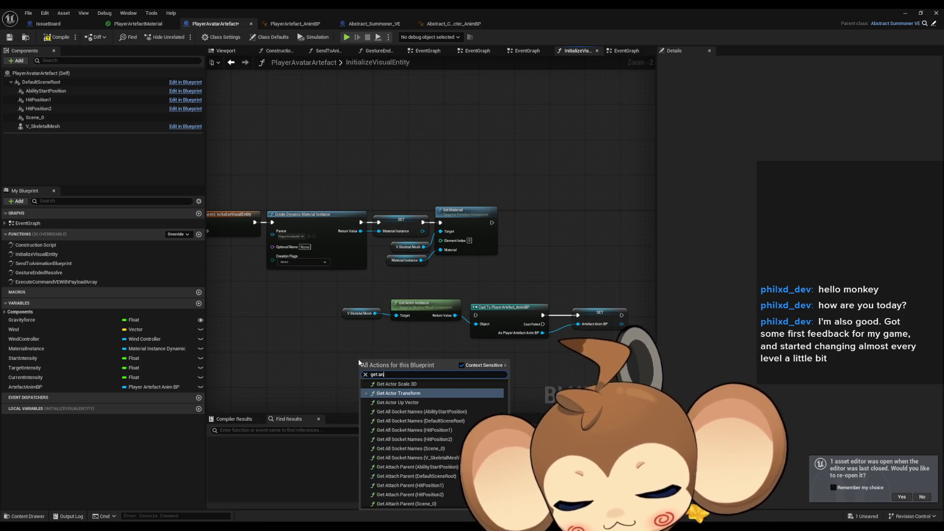
key(Return)
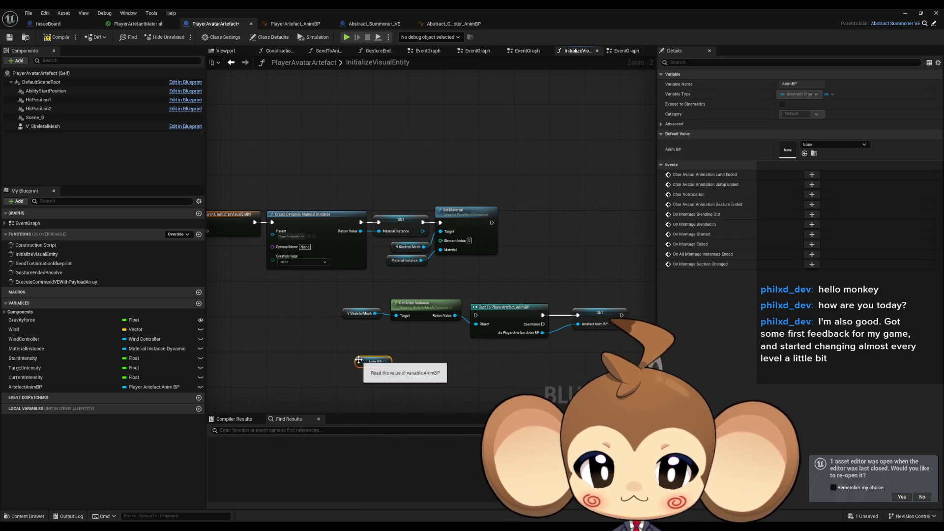
drag(384, 367, 440, 332)
drag(340, 295, 476, 324)
key(Delete)
drag(491, 223, 476, 316)
Arrange the cast and SET nodes beside Set Material and review the other function graphs.
mouse_move(634, 302)
mouse_down()
mouse_move(511, 318)
mouse_move(561, 226)
mouse_move(546, 225)
mouse_up()
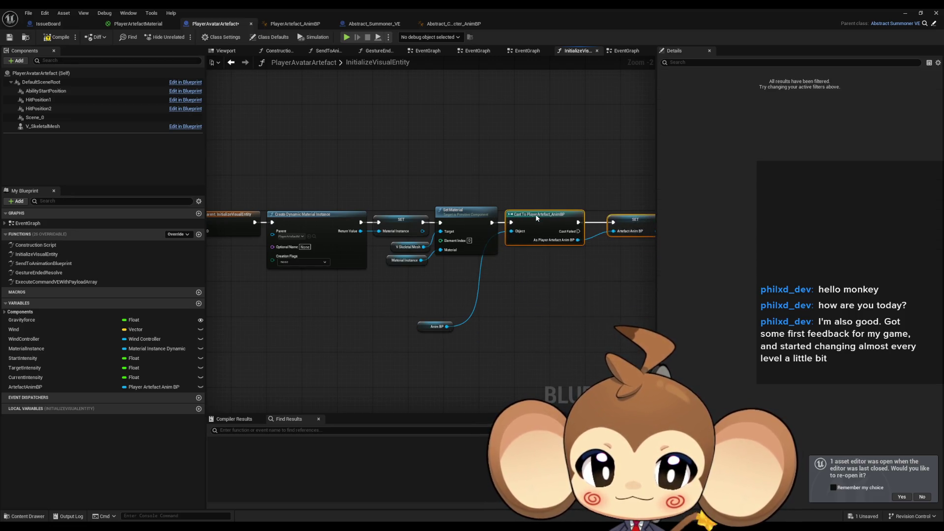
mouse_move(432, 327)
mouse_down()
mouse_move(480, 295)
mouse_move(474, 269)
mouse_up()
click(564, 219)
click(565, 274)
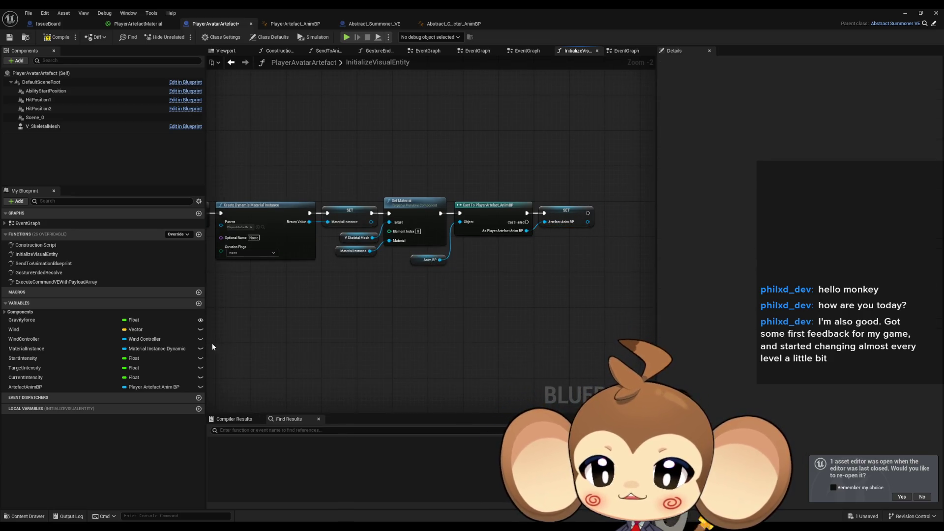
double_click(36, 254)
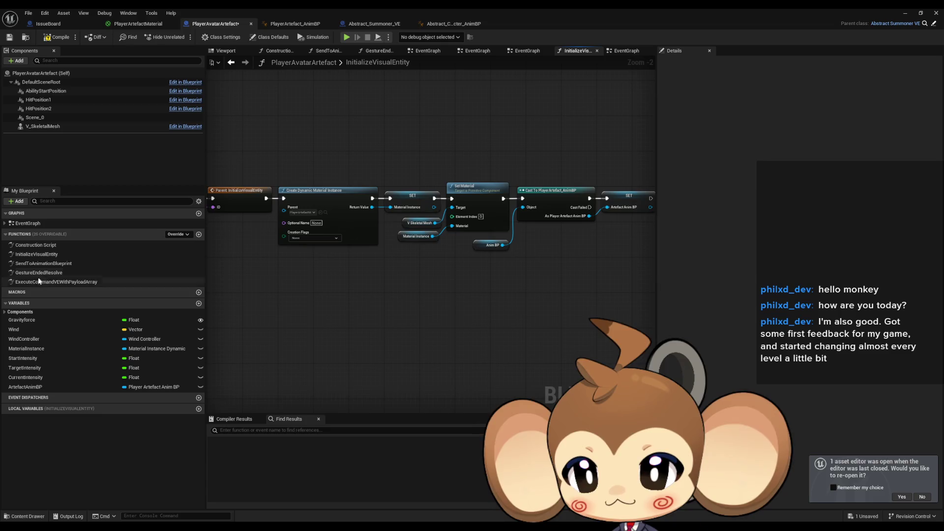
double_click(34, 281)
double_click(36, 274)
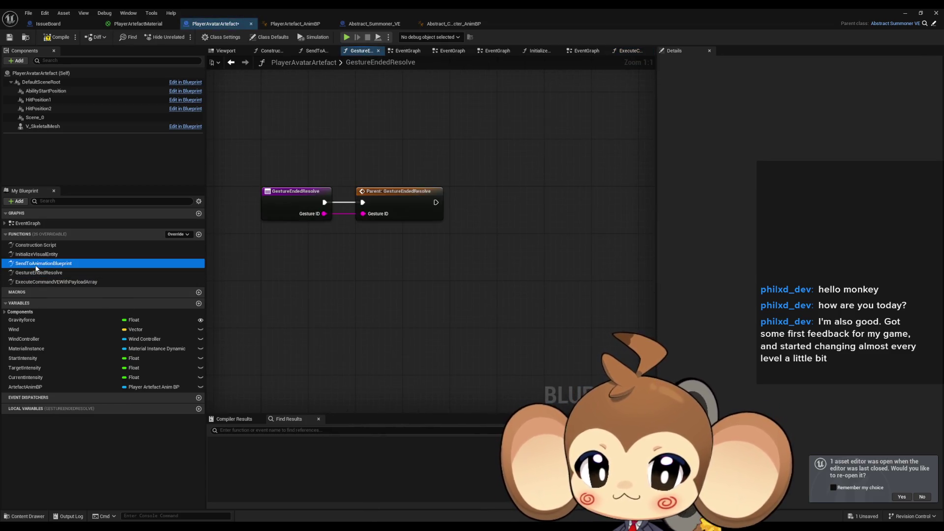
double_click(35, 254)
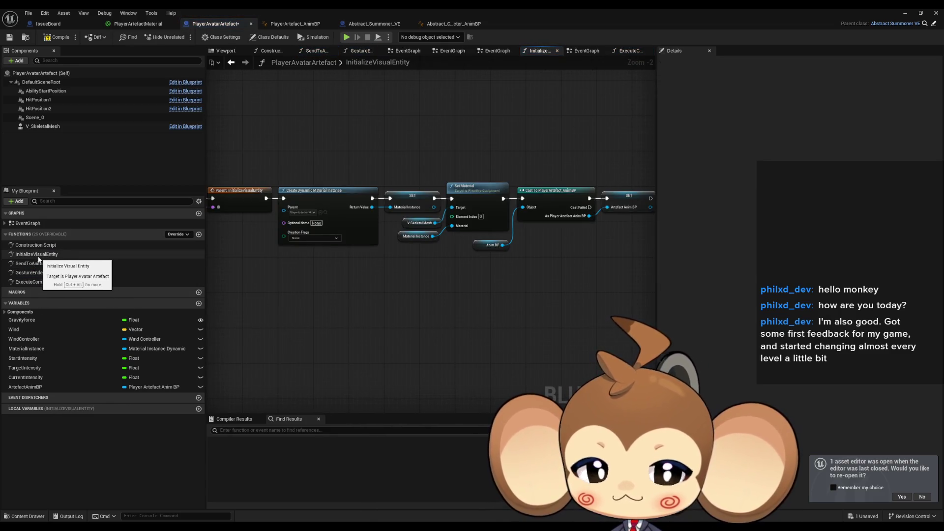
double_click(35, 225)
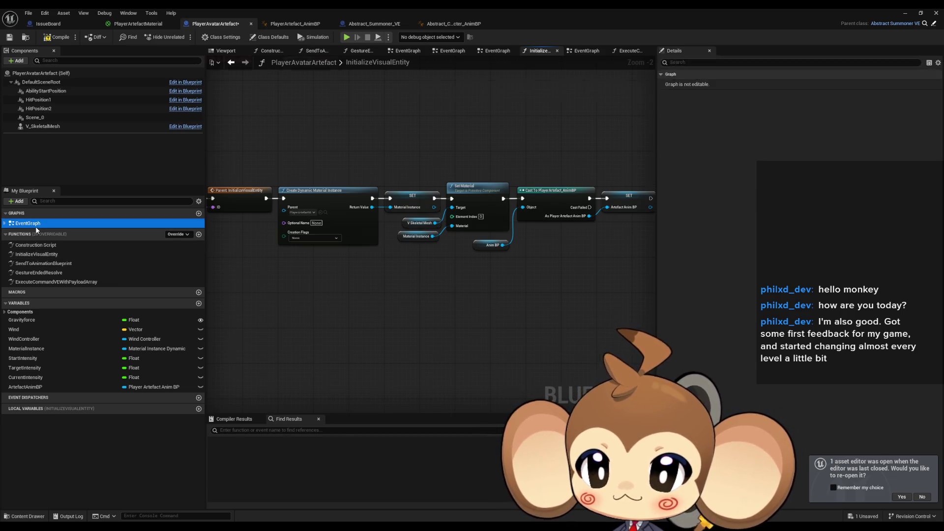
Duplicate the ArtefactAnimBP Power Down call and run it after the lower Set Scalar Parameter Value.
scroll(457, 309, up, 5)
mouse_move(428, 244)
mouse_down()
mouse_move(580, 278)
mouse_move(439, 261)
mouse_move(392, 236)
mouse_move(390, 282)
mouse_move(475, 278)
mouse_up()
mouse_move(420, 323)
mouse_down()
mouse_move(421, 332)
mouse_move(457, 322)
mouse_up()
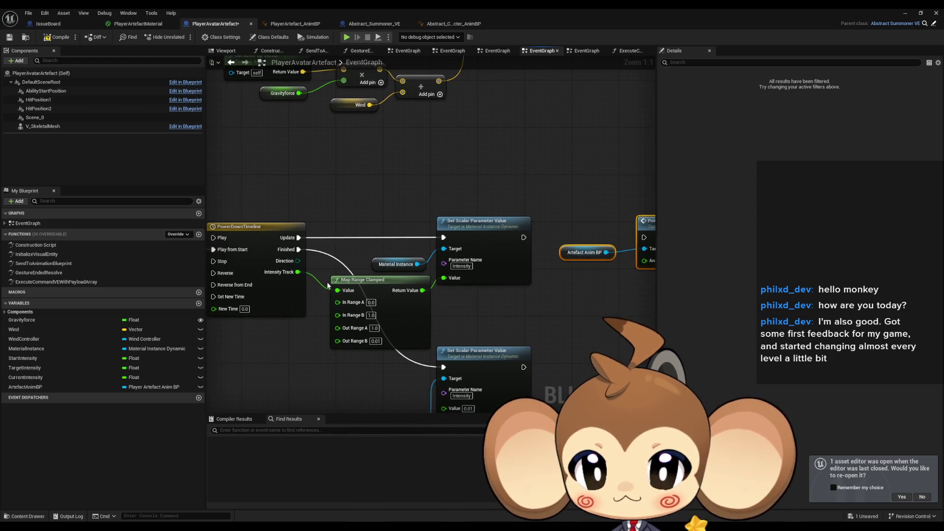
mouse_move(295, 279)
mouse_down()
mouse_move(244, 278)
mouse_move(610, 274)
mouse_move(595, 260)
mouse_move(474, 239)
mouse_up()
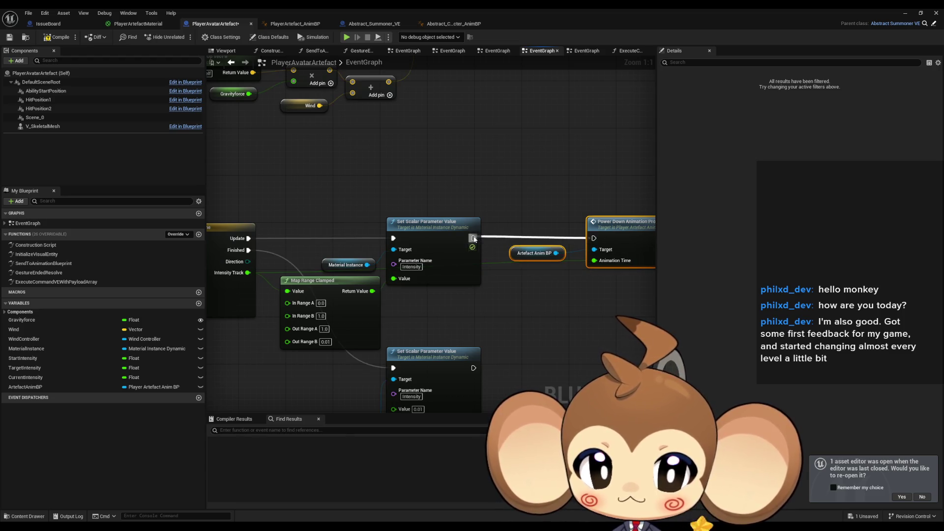
drag(542, 343, 485, 268)
key(ctrl+c)
key(ctrl+v)
mouse_move(416, 294)
mouse_down()
mouse_move(513, 322)
mouse_move(511, 339)
mouse_move(313, 266)
mouse_move(283, 215)
mouse_move(254, 197)
mouse_up()
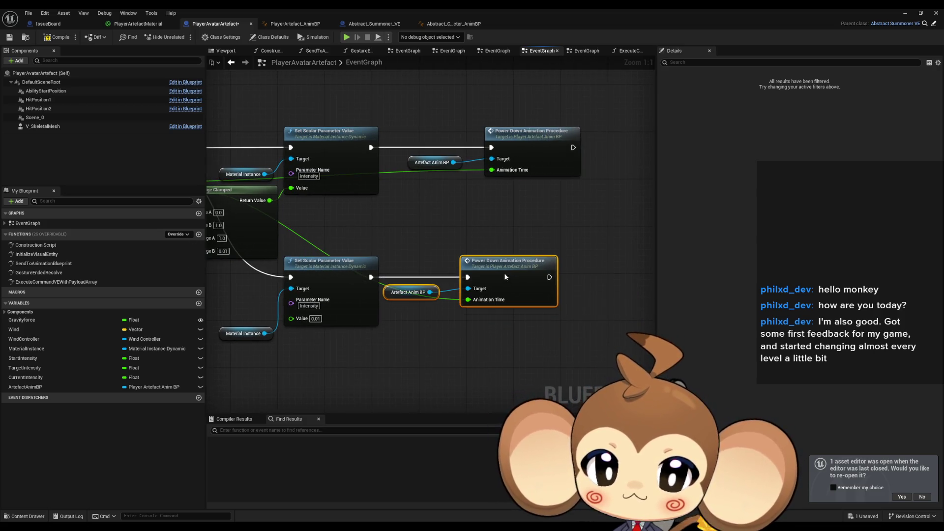
scroll(541, 300, down, 3)
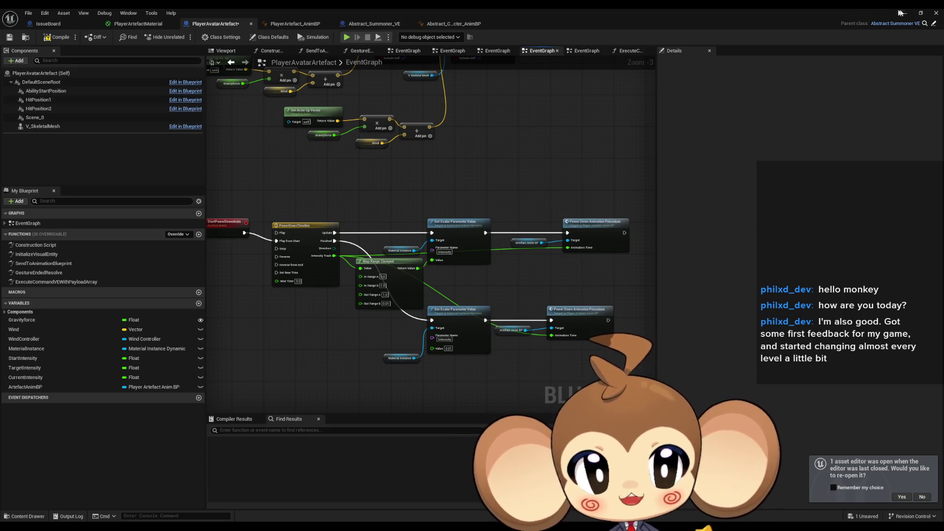
click(906, 13)
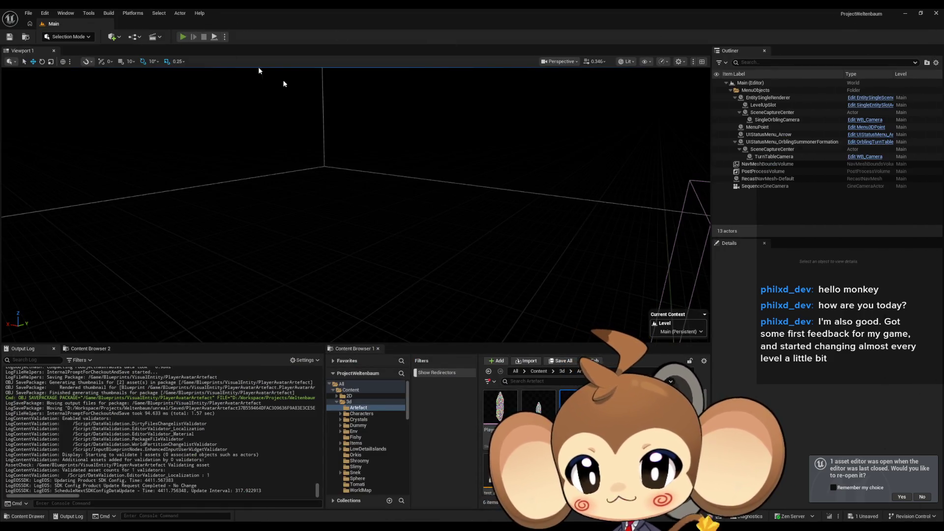
Start a Play-in-Editor session of the level and switch the game view to full screen.
key(alt+p)
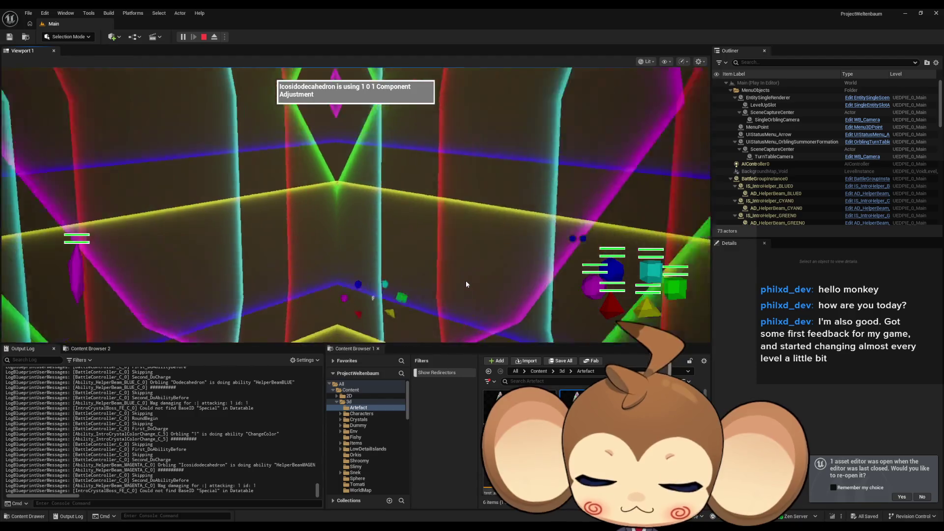
key(F11)
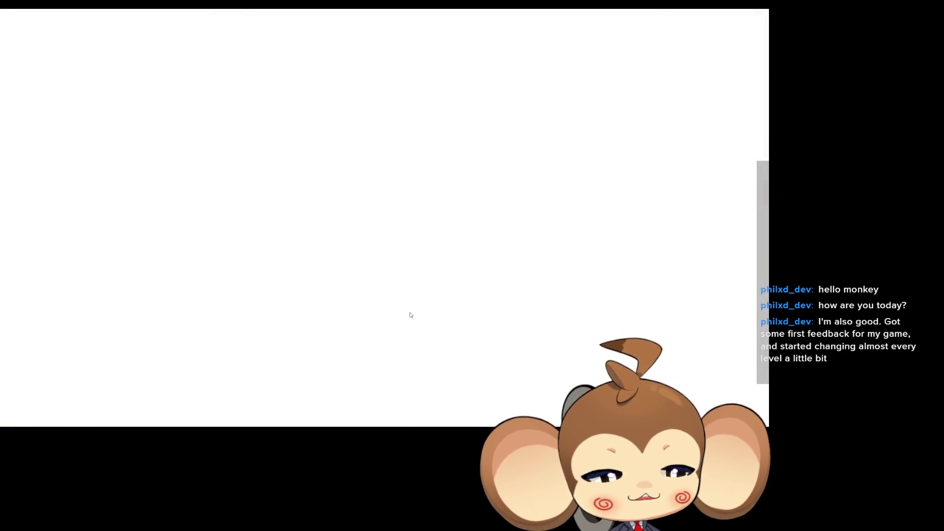
After play-testing, leave the full-screen game view while the game keeps running in the editor.
key(F11)
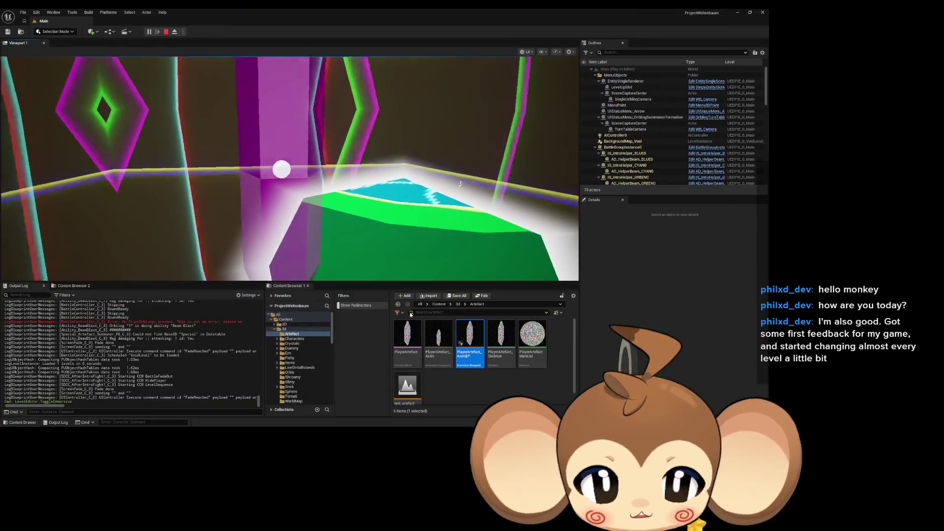
Stop the play session and bring the PlayerAvatarArtefact Blueprint's timeline back into view.
key(Escape)
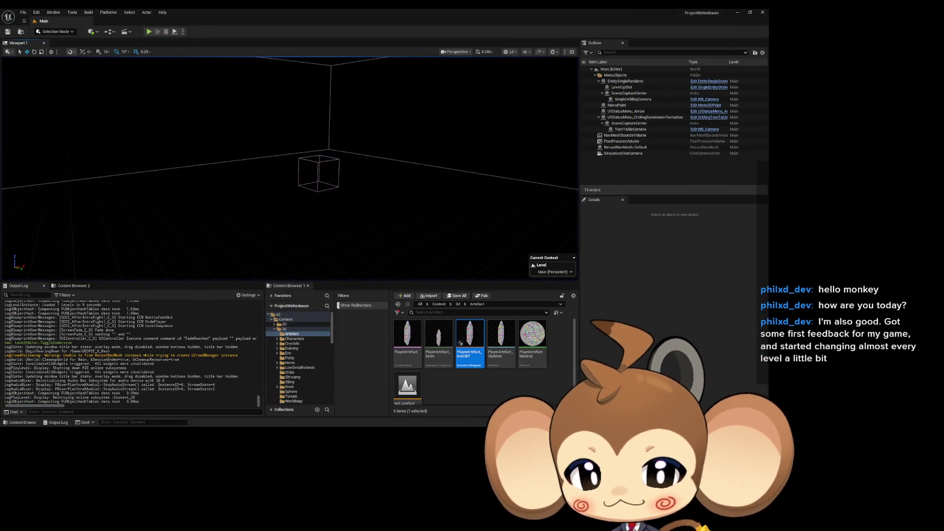
click(381, 410)
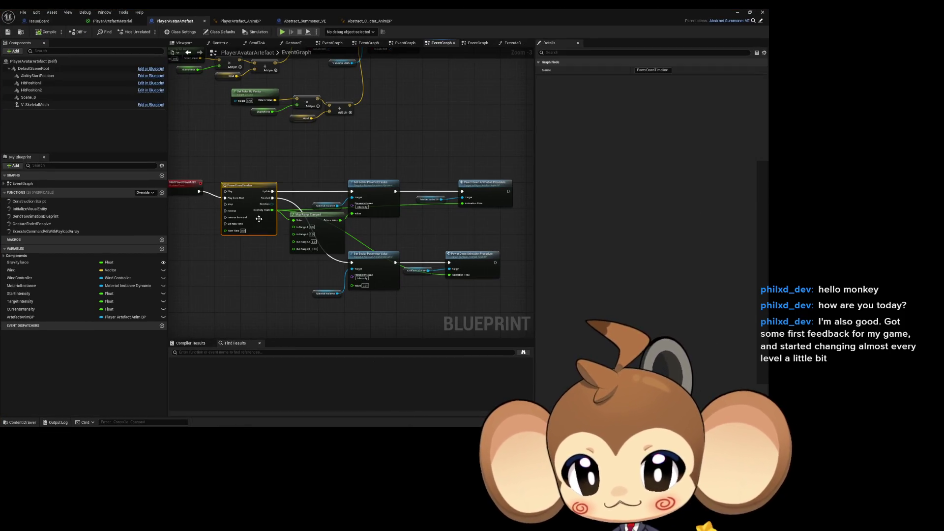
drag(259, 219, 289, 214)
Move the PowerDownTimeline's end key to time 2.0, then show the PlayerArtefact_AnimBP graph.
double_click(282, 199)
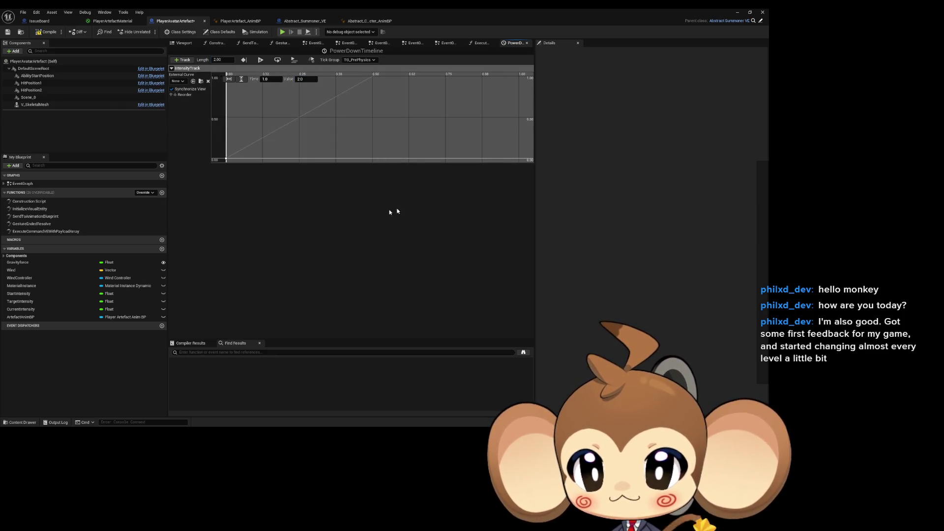
scroll(420, 129, down, 4)
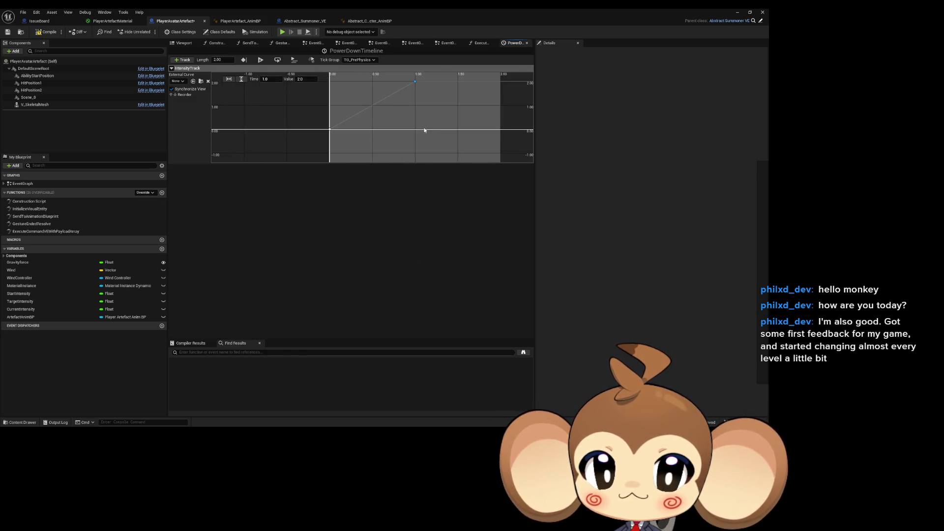
scroll(417, 109, down, 1)
text(1)
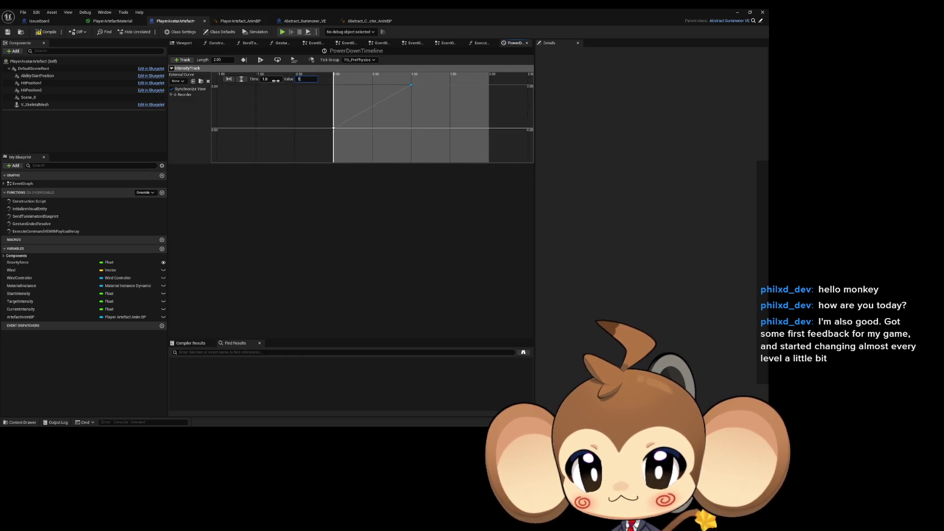
key(Return)
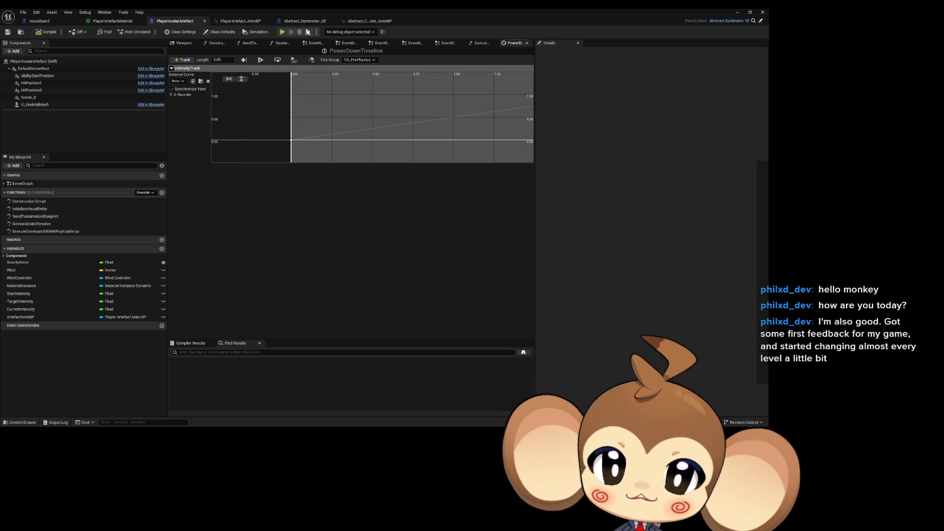
click(242, 21)
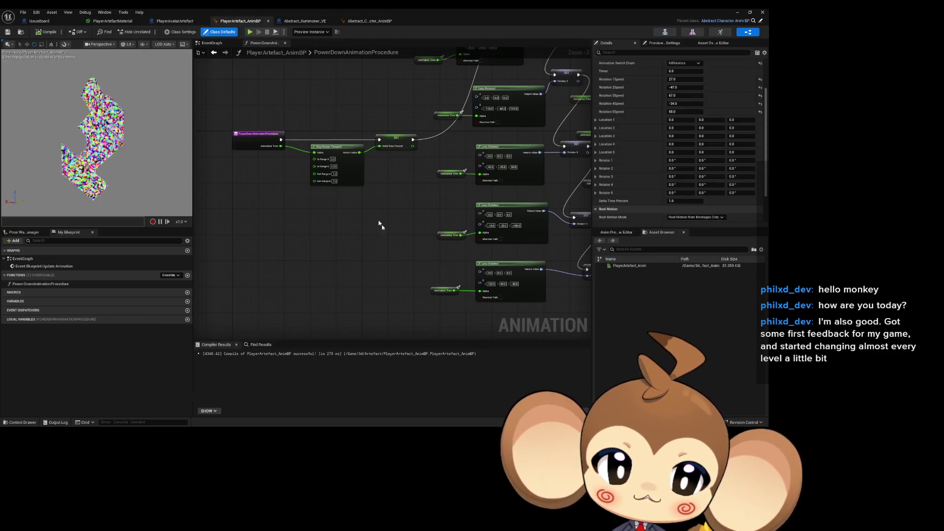
Edit the Map Range Clamped node's Out Range B value, then start another play test from the level editor.
drag(323, 191, 323, 192)
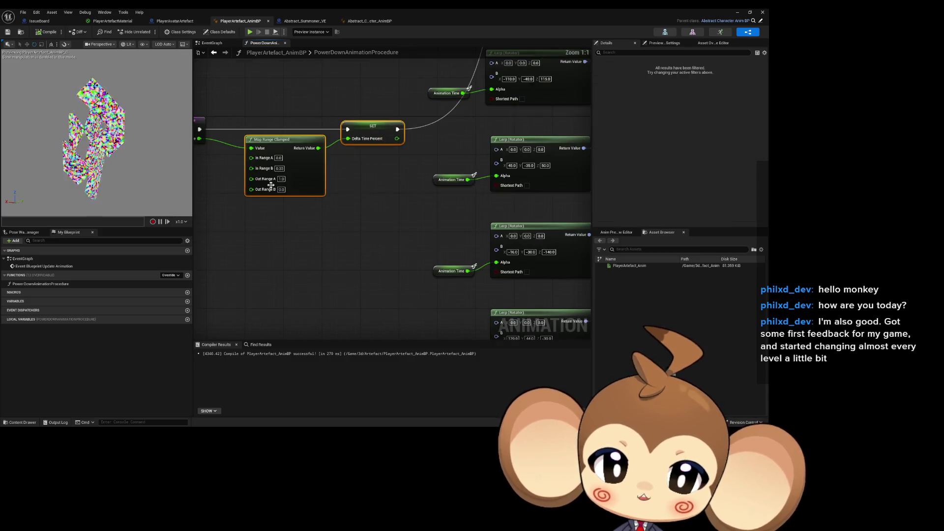
scroll(393, 213, up, 4)
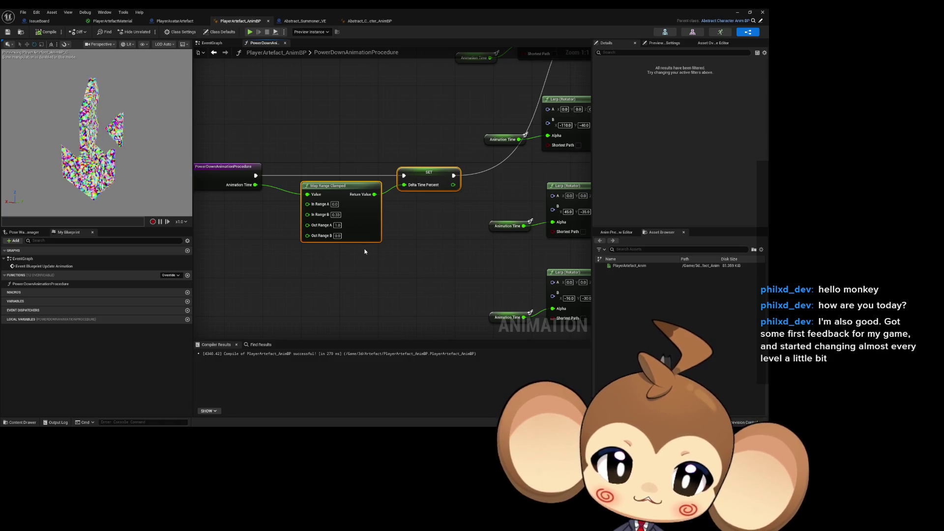
click(338, 236)
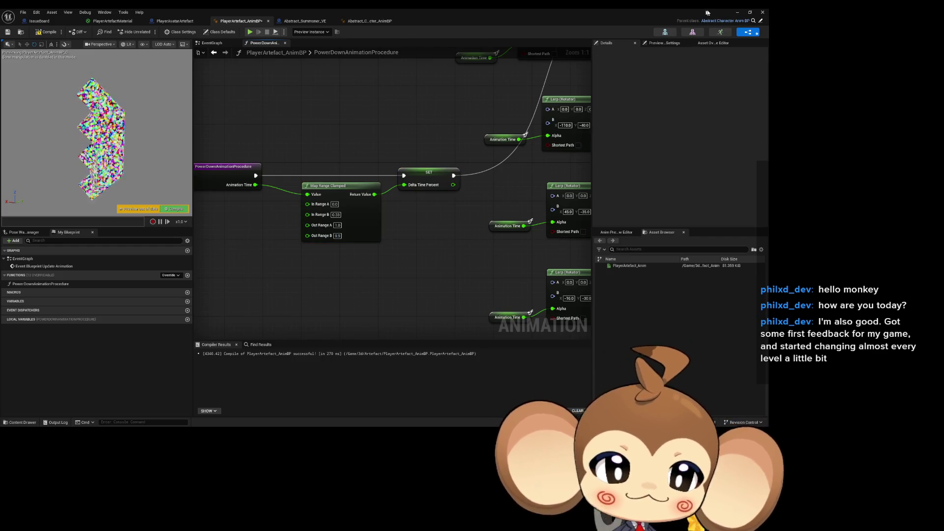
click(737, 11)
click(149, 32)
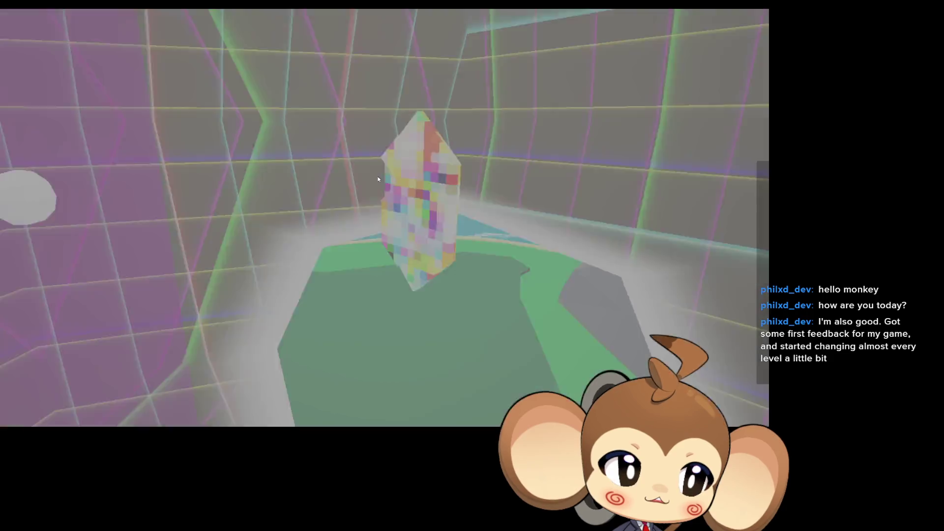
Restore the editor layout around the running battle arena play session with F11.
key(F11)
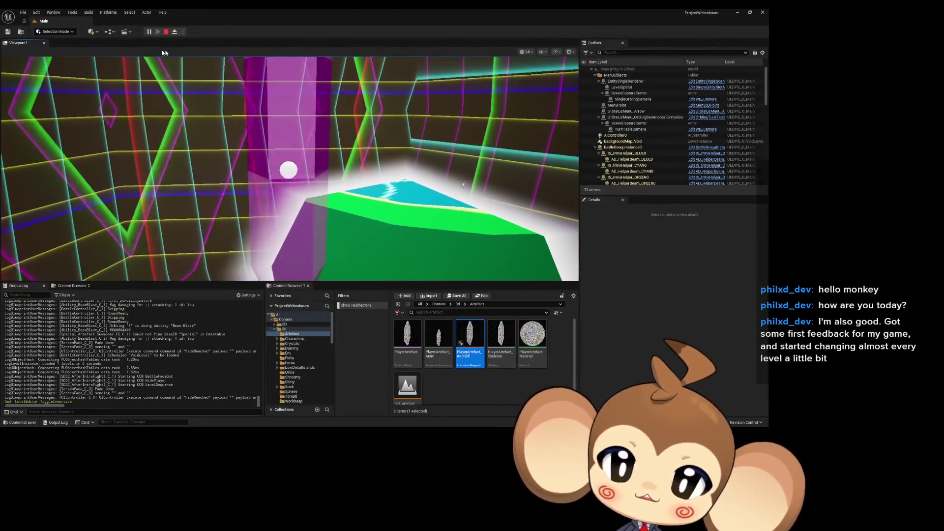
Stop the play test and bring back the PlayerArtefact_AnimBP power-down graph as a smaller floating window.
key(Escape)
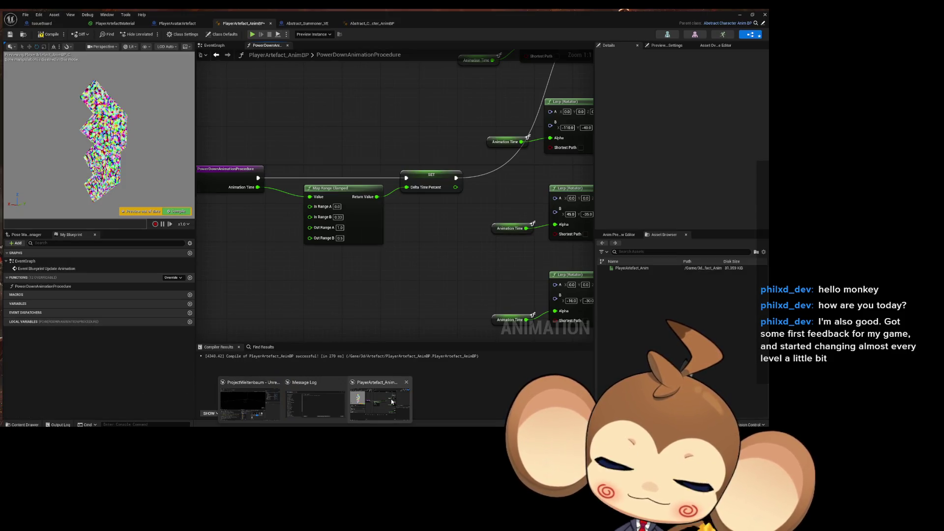
click(392, 402)
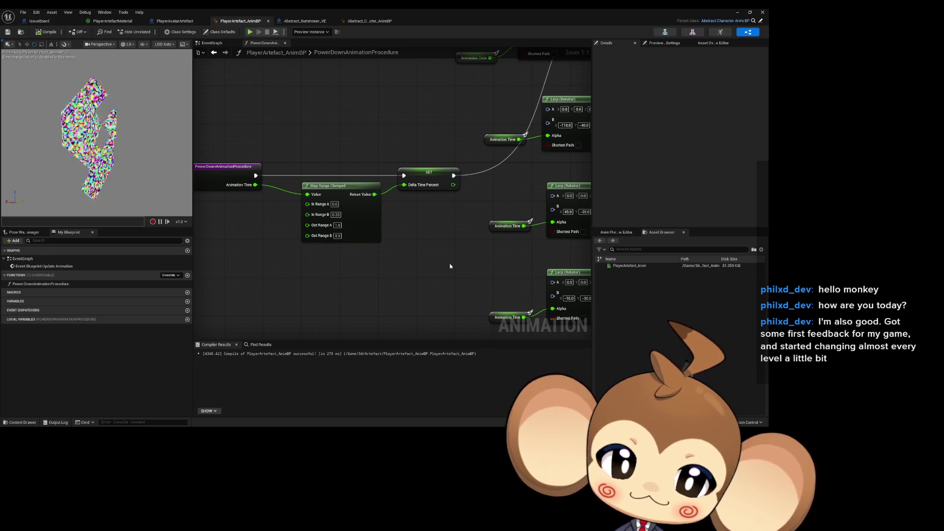
mouse_move(477, 262)
mouse_down()
mouse_move(394, 271)
mouse_move(413, 261)
mouse_move(299, 264)
mouse_move(382, 256)
mouse_up()
scroll(398, 275, down, 4)
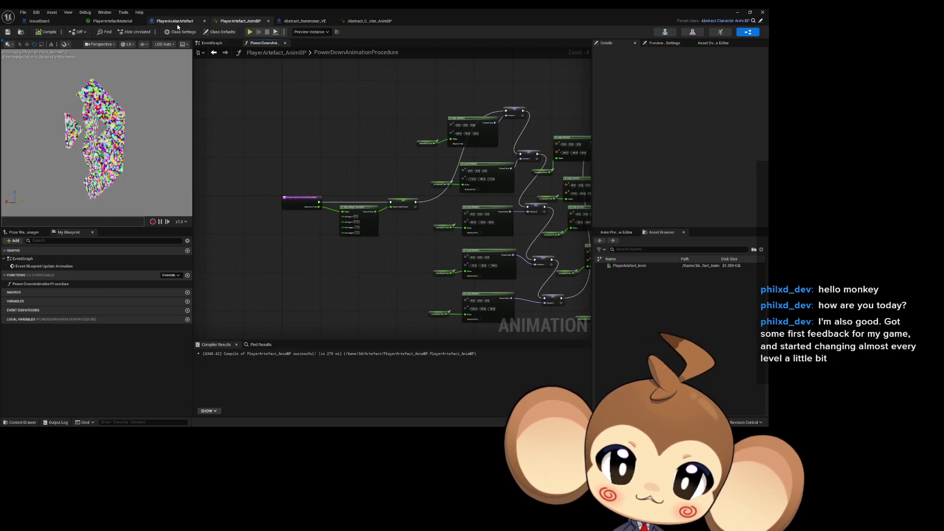
double_click(266, 8)
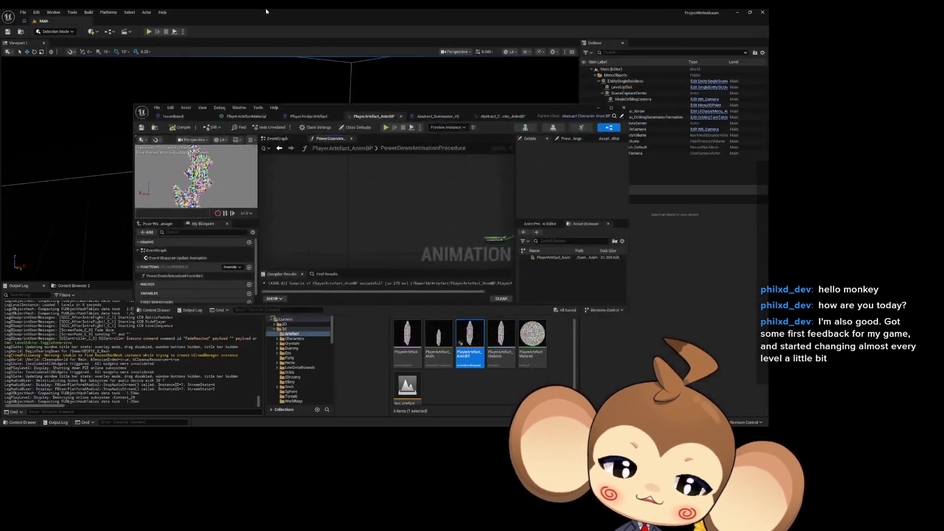
Move the AnimBP window aside and browse Content > Blueprints > OverworldEntity in the Content Browser.
drag(453, 111, 429, 44)
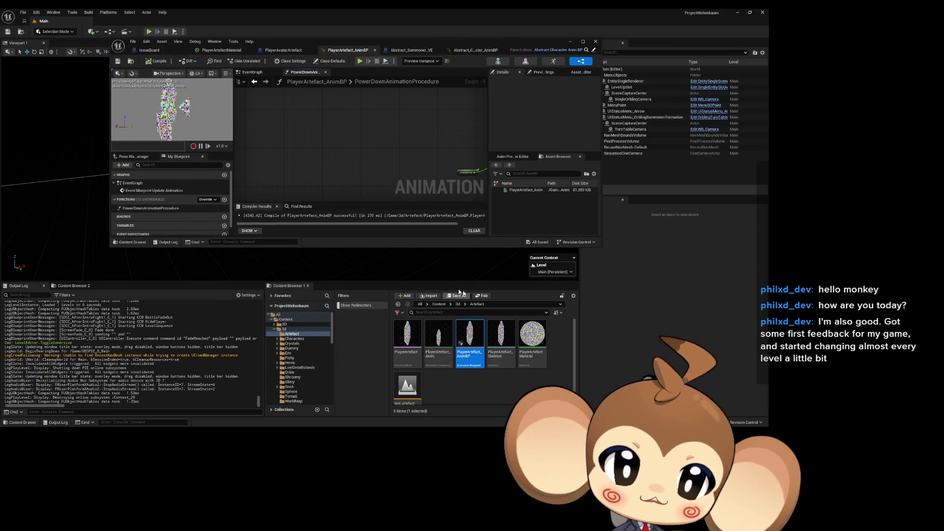
click(439, 305)
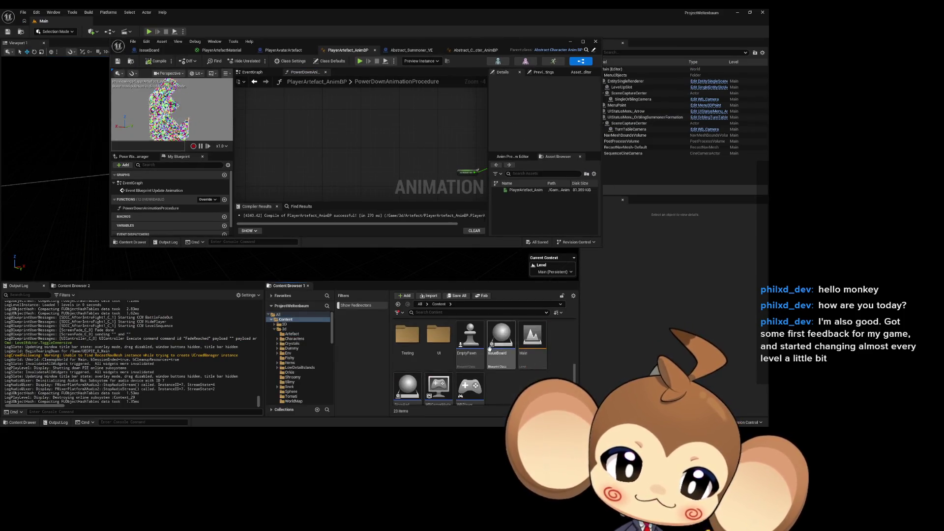
scroll(501, 350, up, 3)
double_click(467, 334)
scroll(488, 359, down, 2)
scroll(507, 361, down, 1)
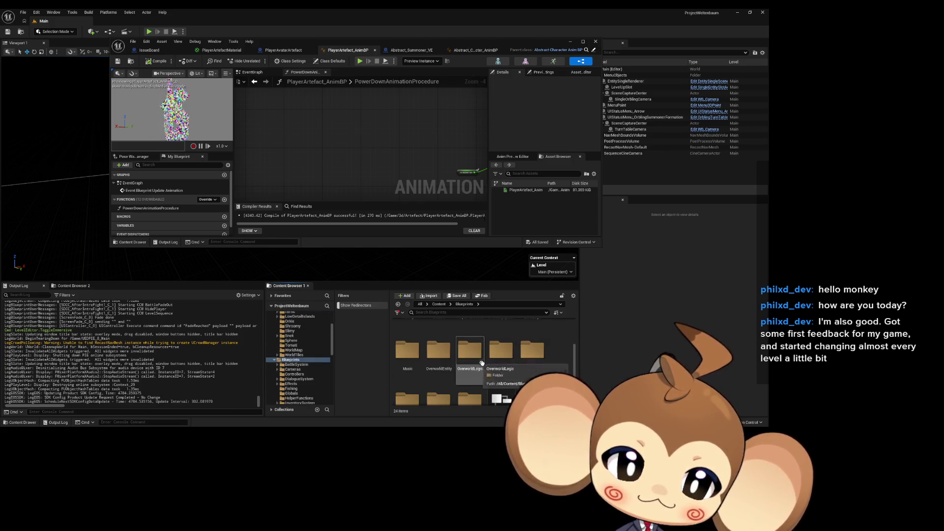
scroll(464, 360, down, 1)
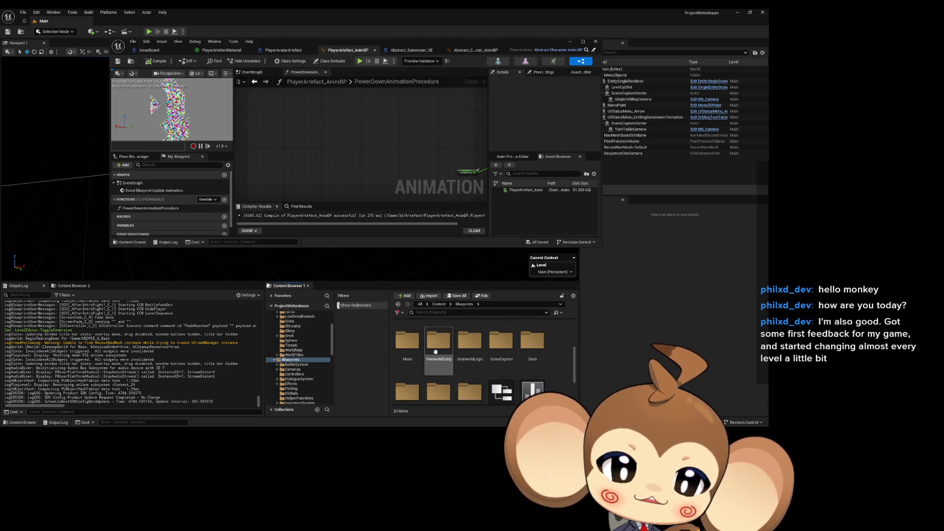
double_click(437, 350)
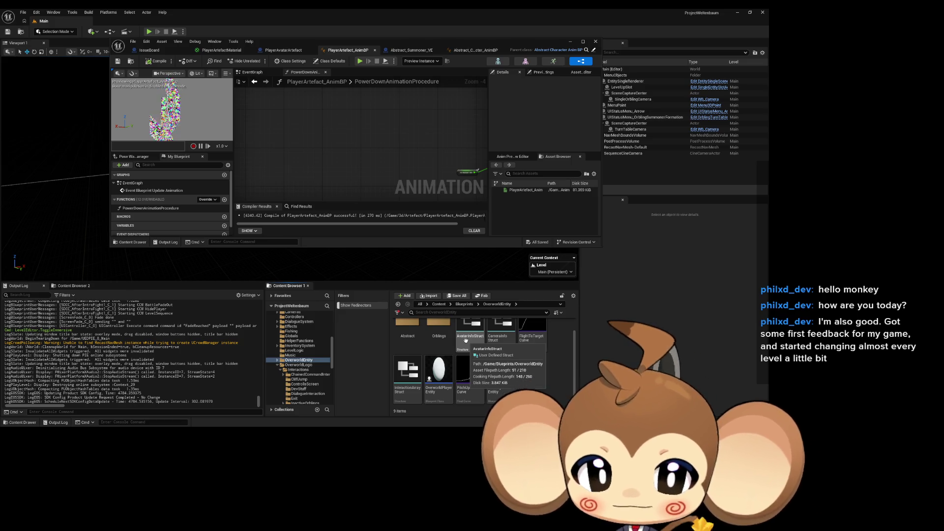
Go back to Content > Blueprints and open the InputRouter Blueprint.
scroll(443, 326, up, 1)
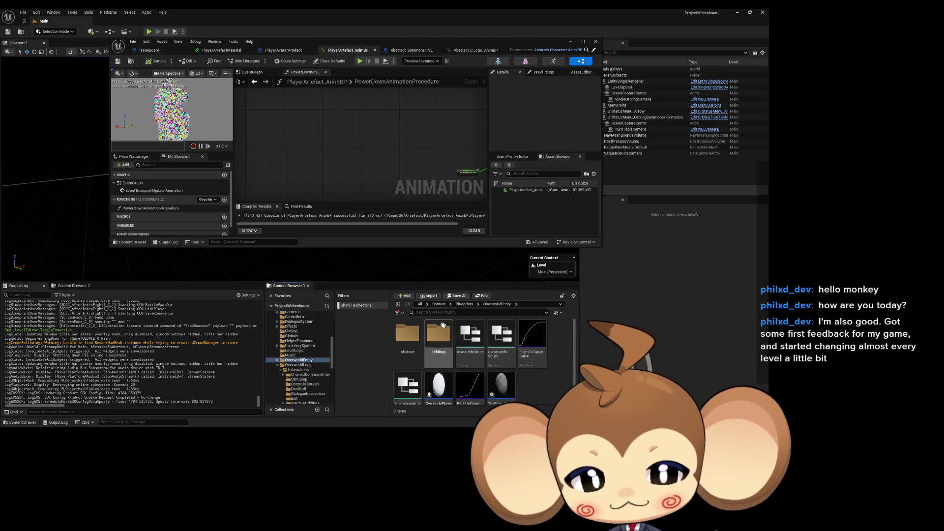
click(436, 304)
double_click(466, 341)
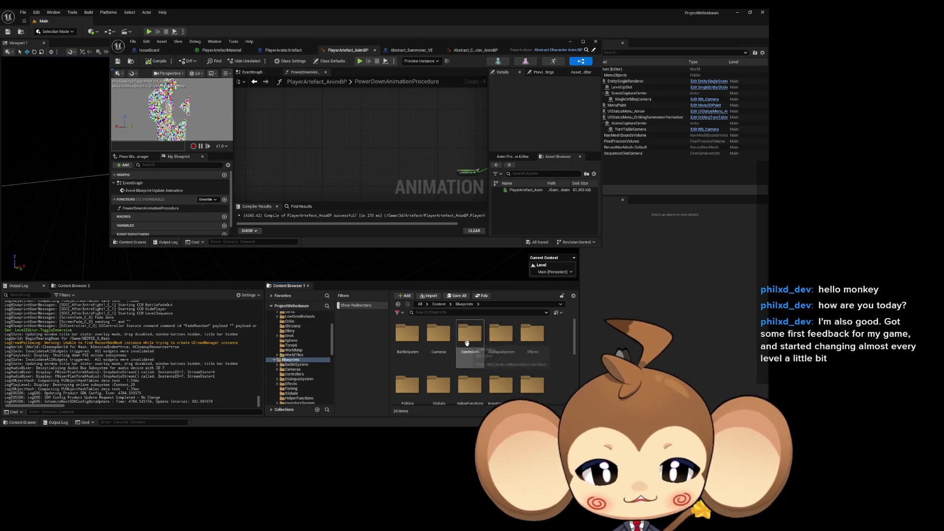
scroll(457, 368, down, 5)
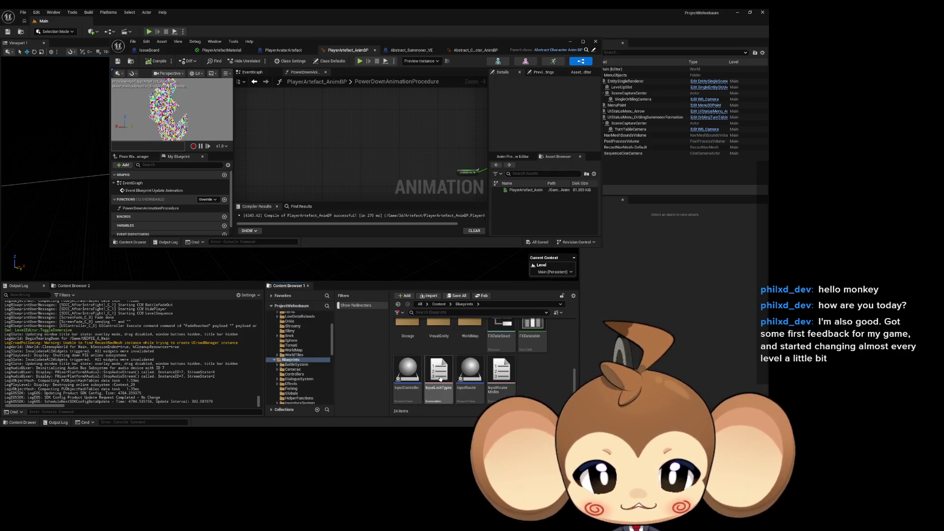
key(Return)
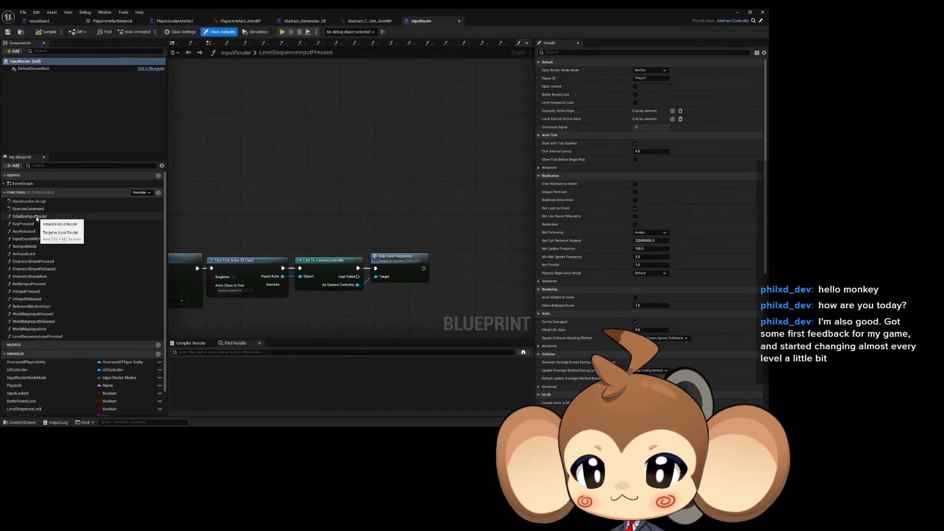
Open the OverworldInputPressed graph and add a Get Player Actor node, moved higher.
double_click(39, 262)
scroll(422, 256, up, 4)
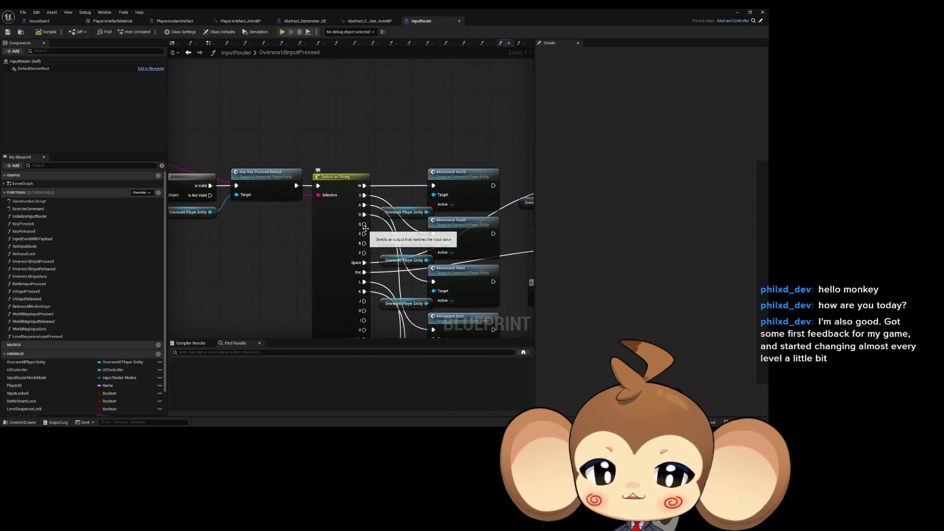
scroll(365, 228, down, 1)
right_click(324, 129)
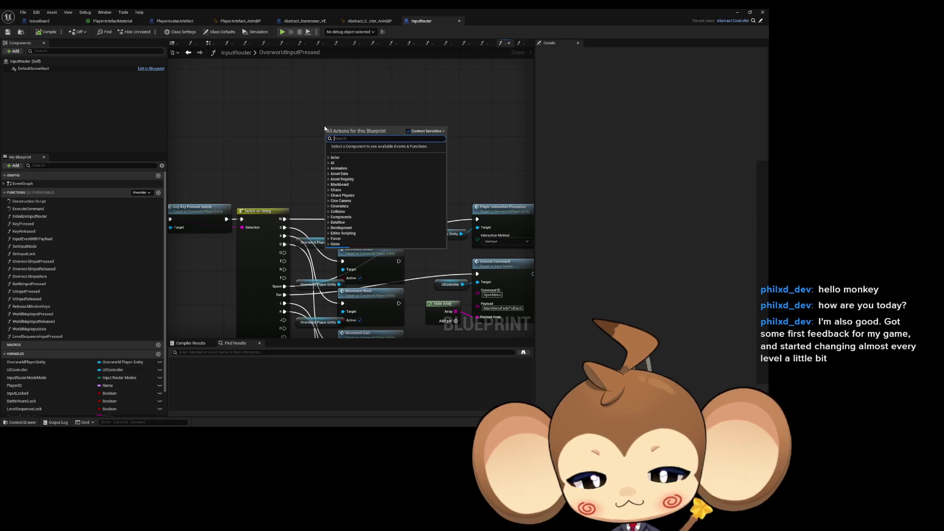
text(find player)
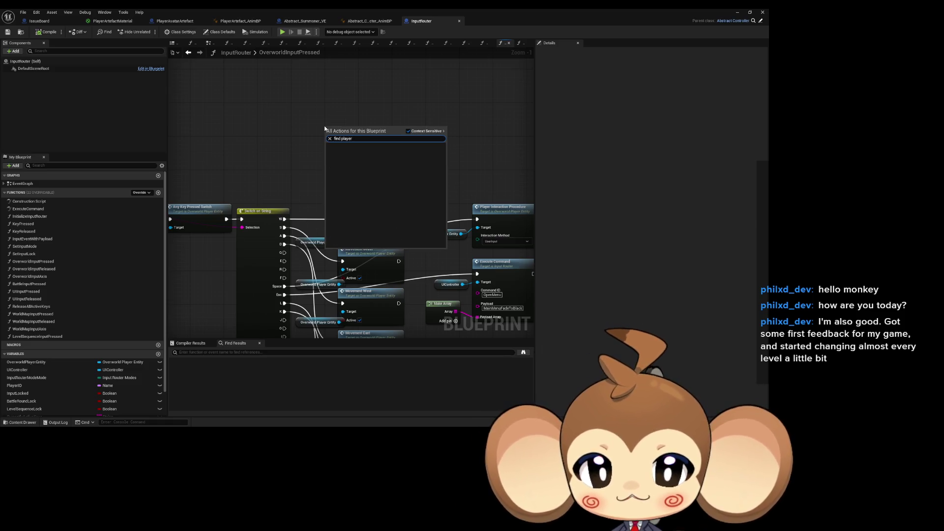
text(get)
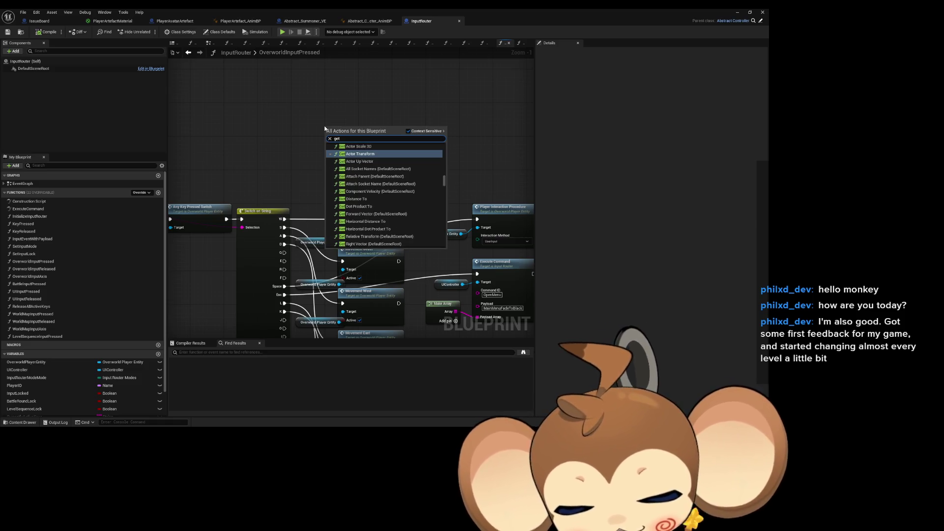
text( player)
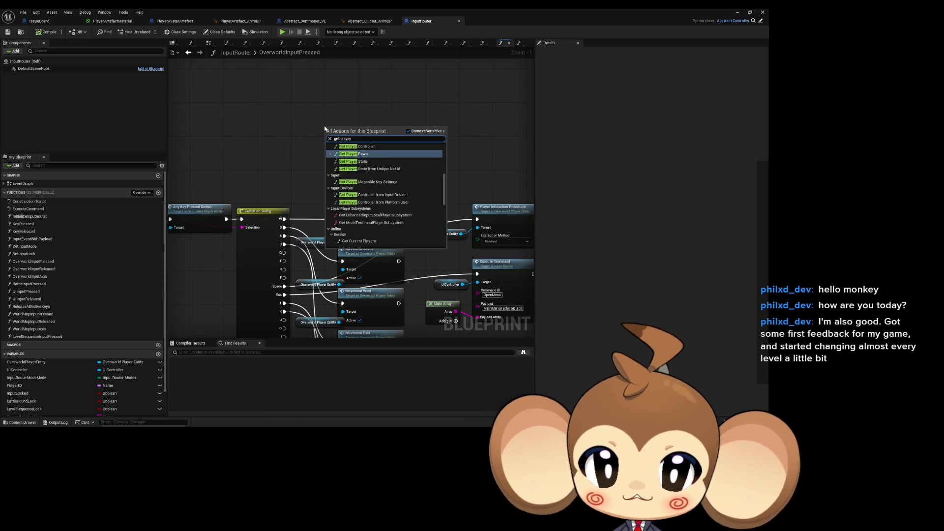
scroll(352, 165, up, 5)
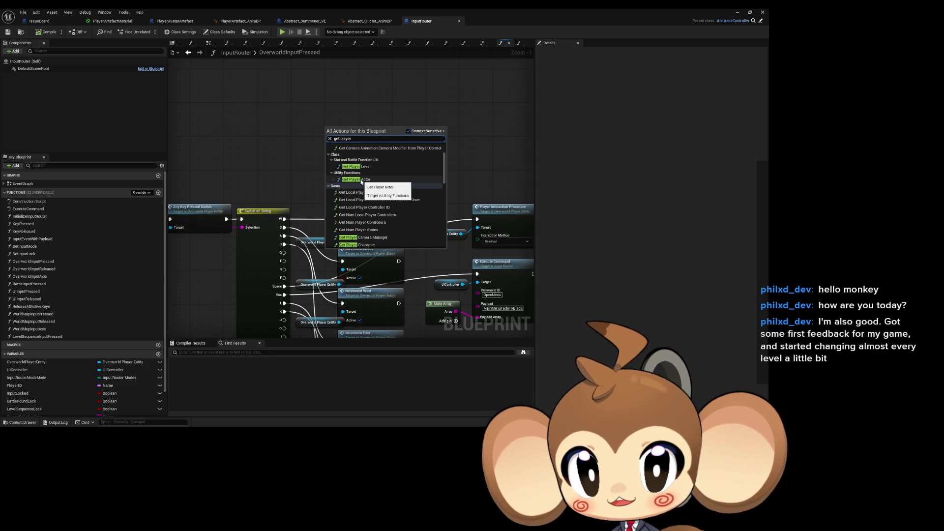
key(Escape)
drag(346, 131, 352, 102)
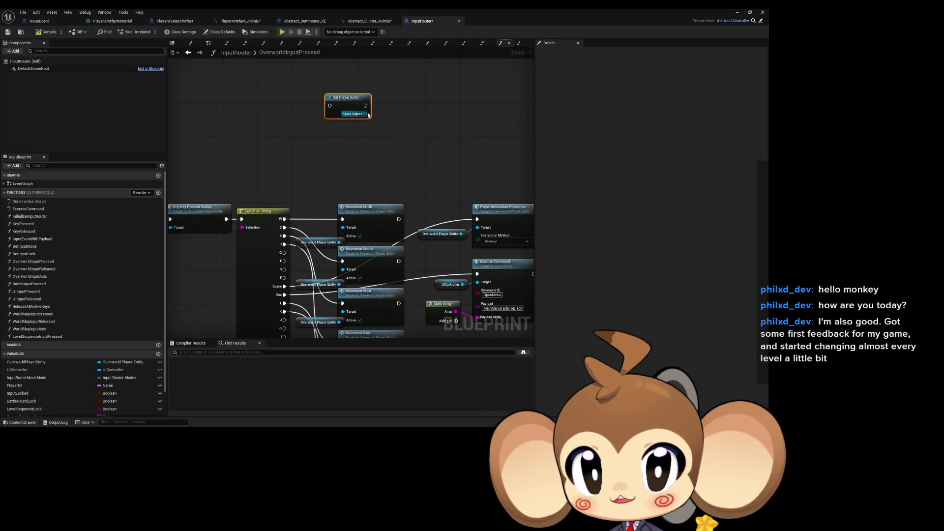
From Get Player Actor's Player Object output, add a Get Player Avatar node.
drag(353, 141, 368, 142)
text(cast)
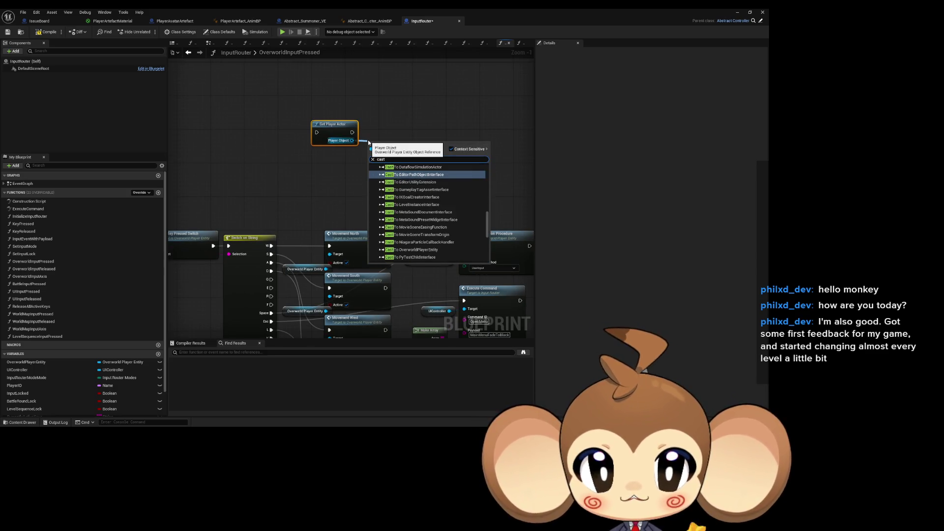
key(BackSpace)
key(BackSpace)
key(BackSpace)
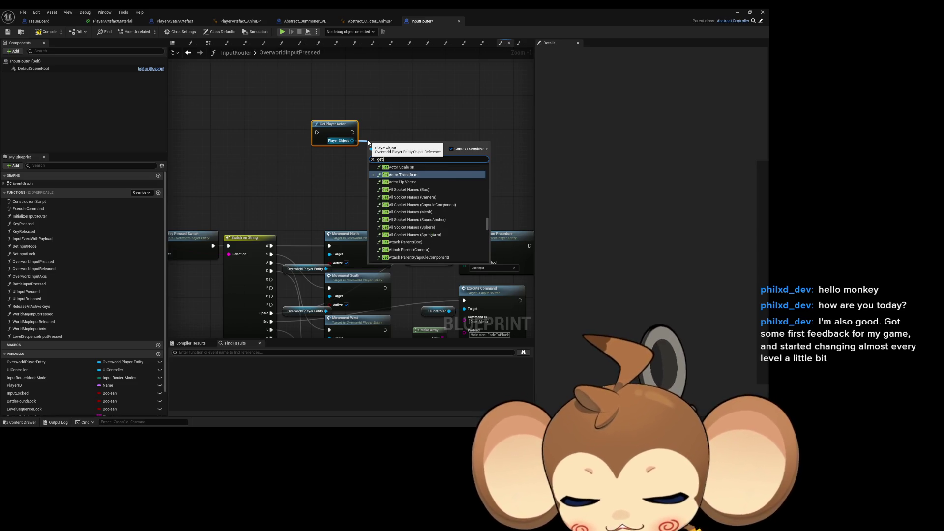
text(get vis)
key(BackSpace)
key(BackSpace)
key(BackSpace)
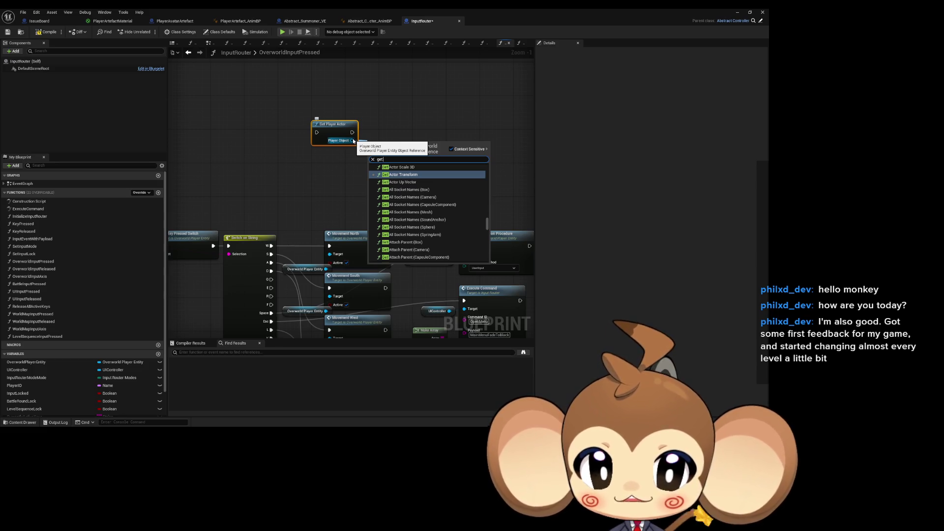
mouse_move(489, 220)
mouse_down()
mouse_move(486, 261)
mouse_move(483, 250)
mouse_up()
scroll(482, 249, up, 5)
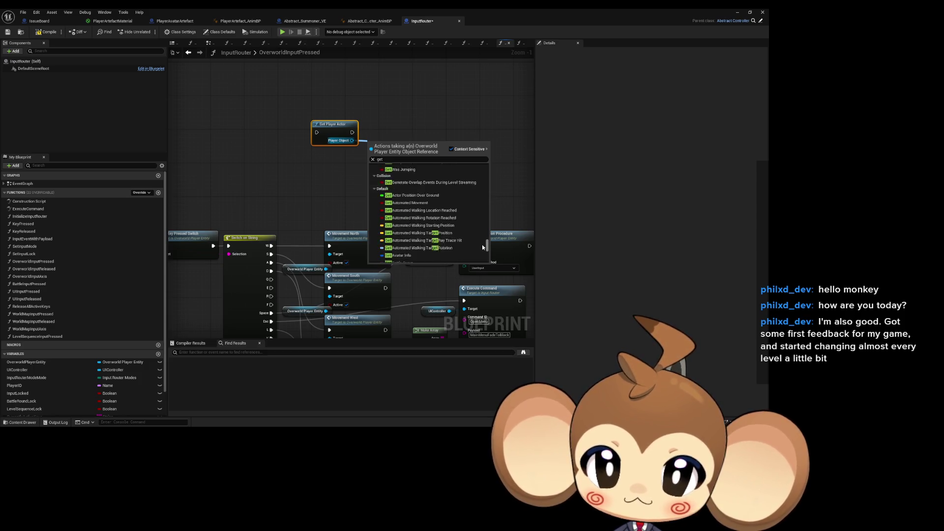
scroll(481, 253, down, 15)
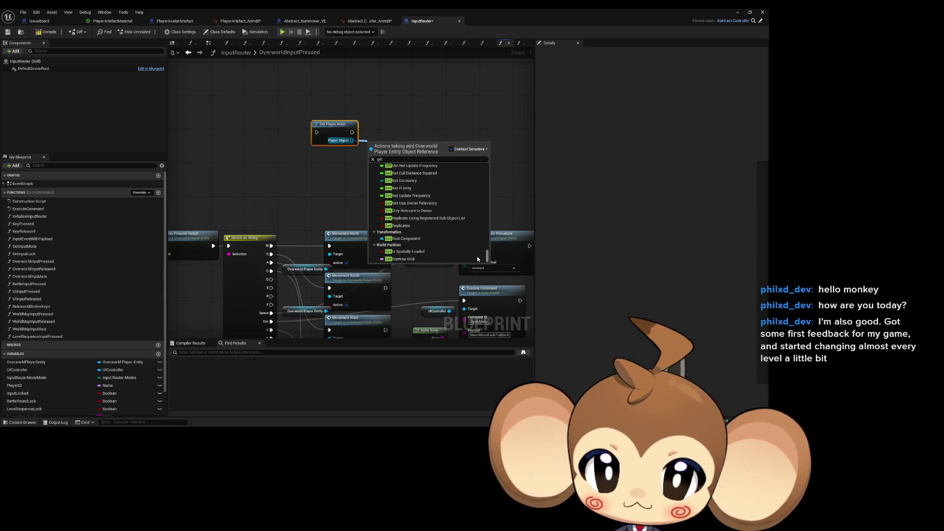
scroll(416, 204, up, 5)
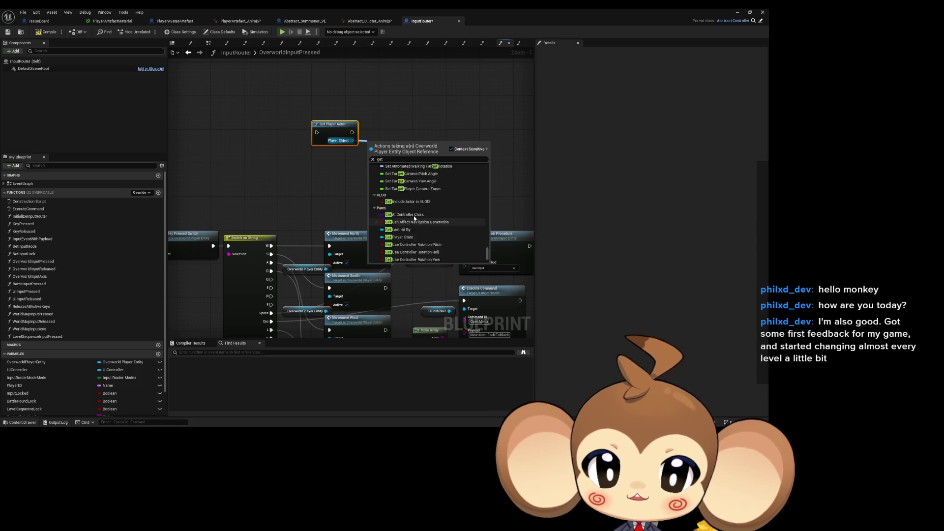
scroll(413, 217, up, 10)
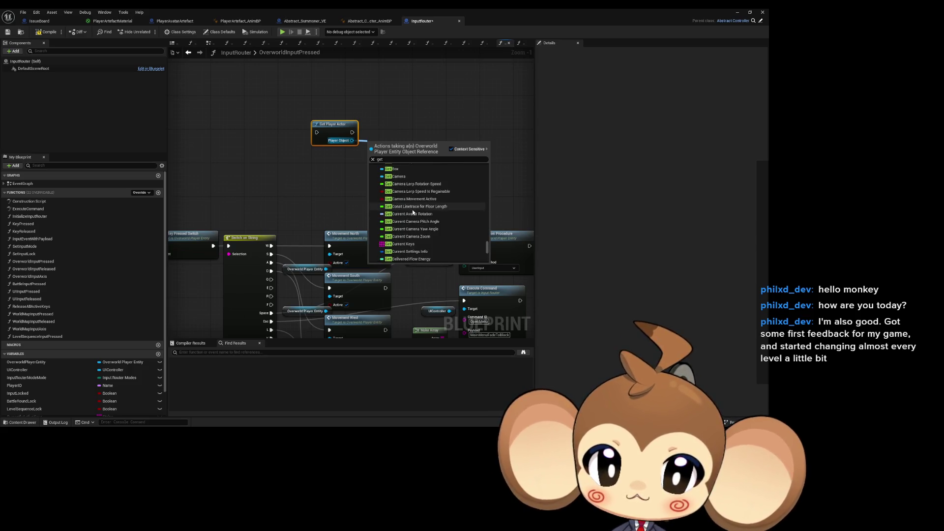
scroll(414, 214, down, 2)
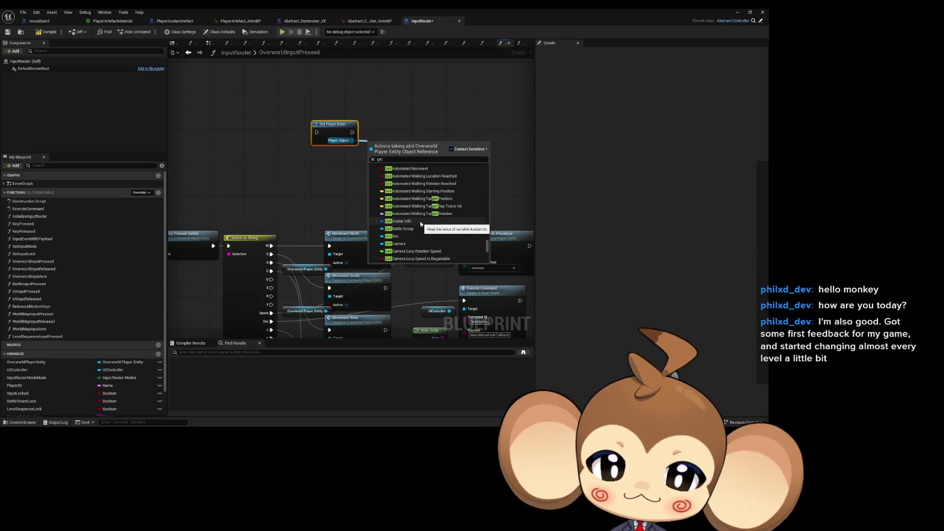
scroll(420, 222, down, 2)
scroll(418, 222, down, 3)
scroll(419, 222, down, 5)
scroll(418, 224, down, 4)
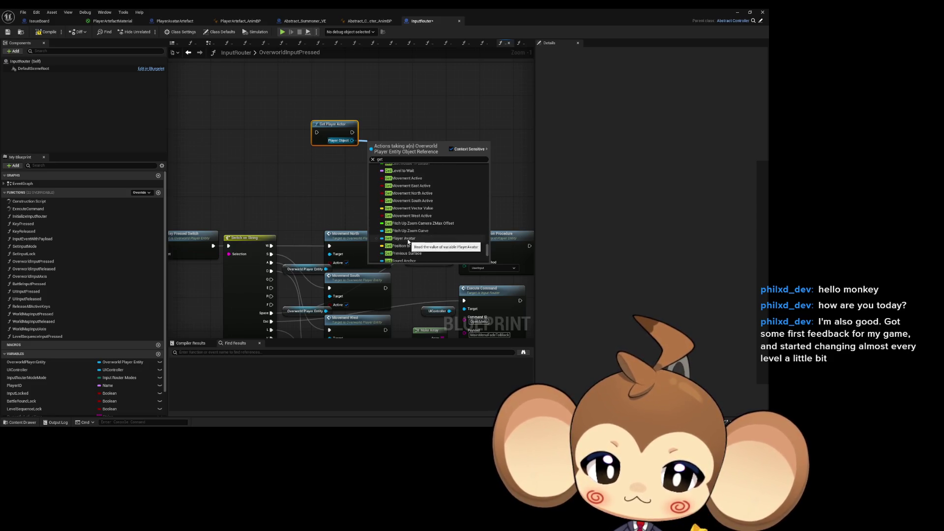
click(407, 238)
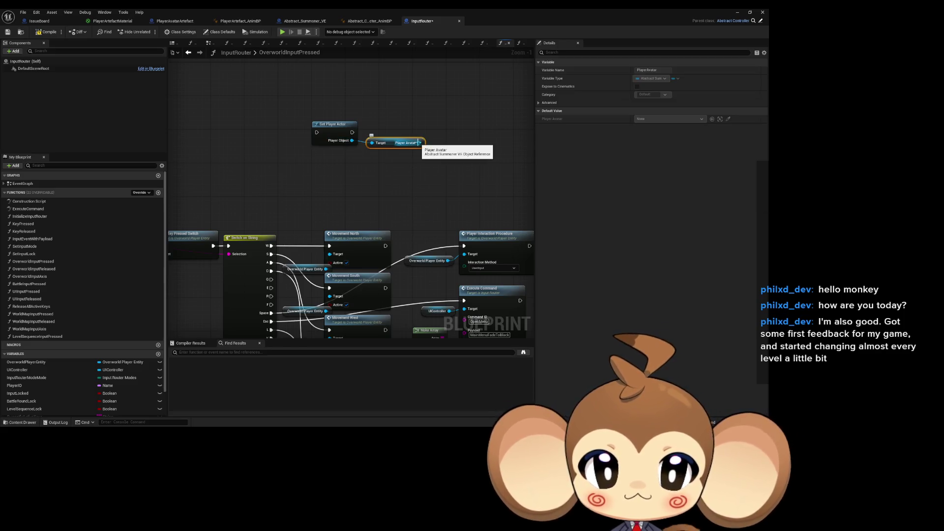
From the Player Avatar output, add a Cast To PlayerAvatarArtefact node.
mouse_move(418, 143)
mouse_down()
mouse_move(414, 177)
mouse_move(437, 182)
mouse_up()
text(get)
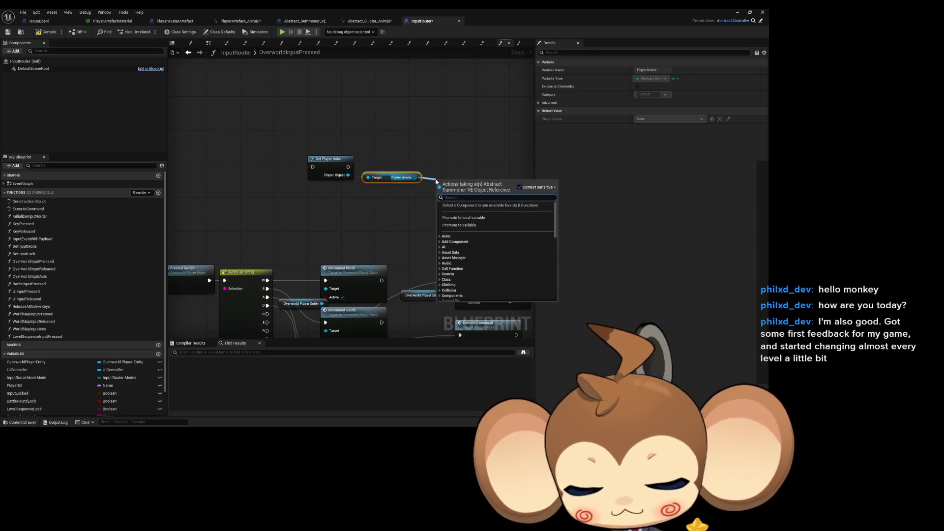
text( v)
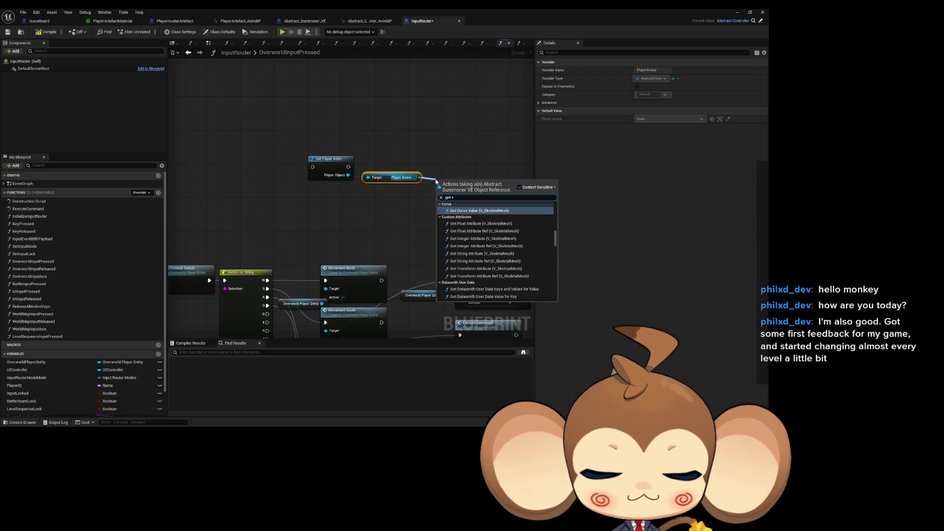
text(isua)
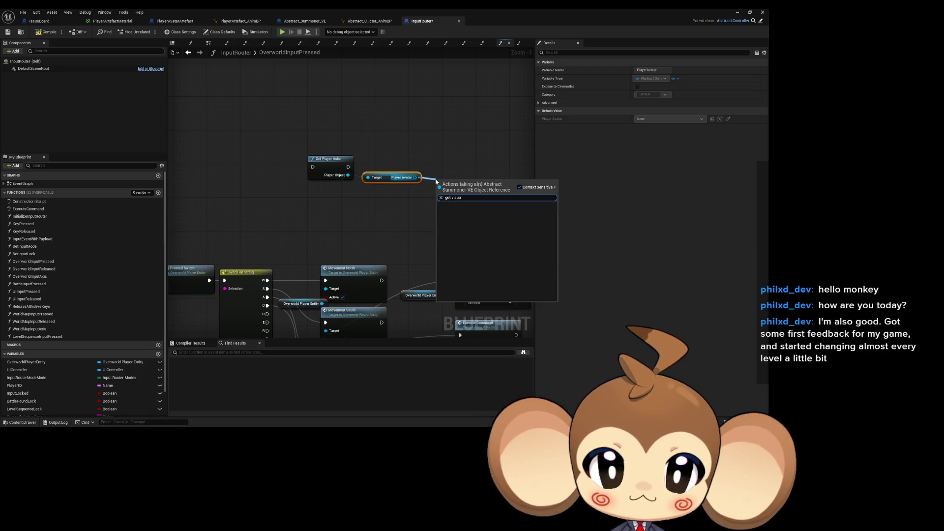
key(BackSpace)
key(BackSpace)
key(BackSpace)
click(429, 170)
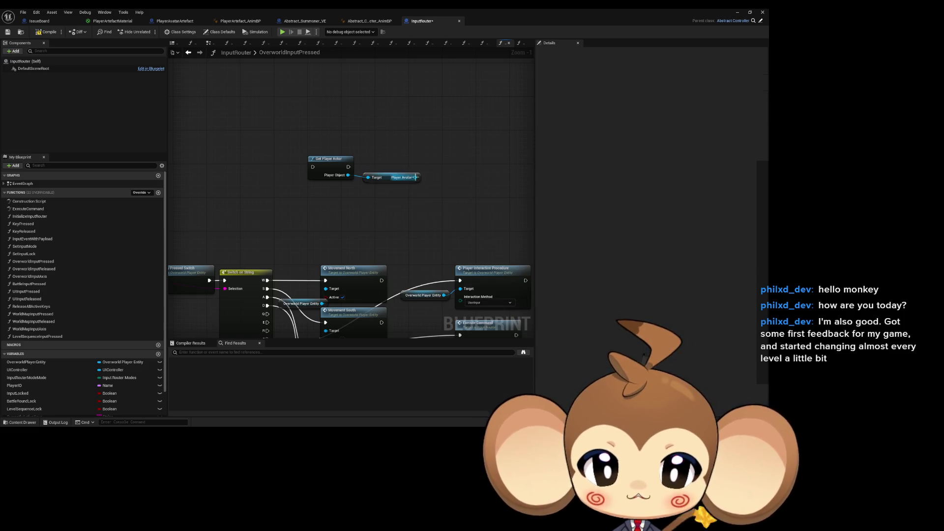
drag(415, 177, 372, 201)
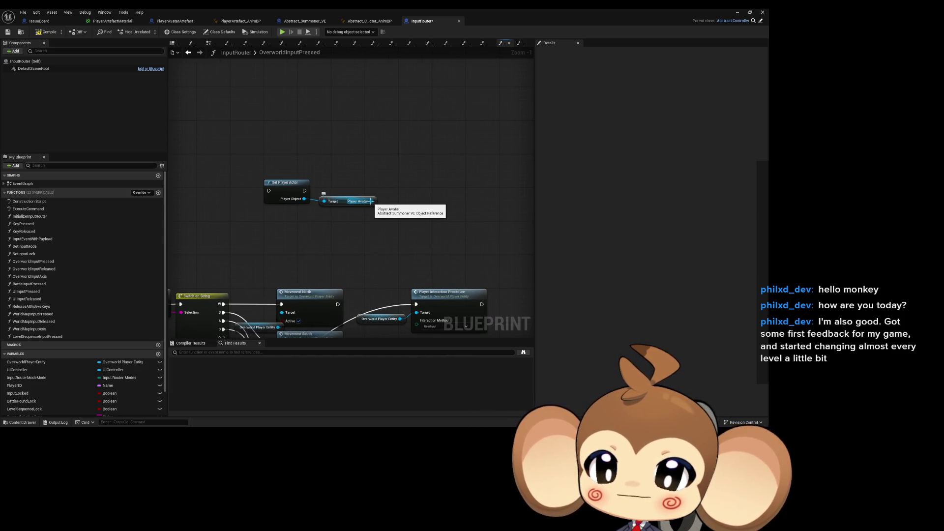
drag(398, 205, 398, 205)
text(cast)
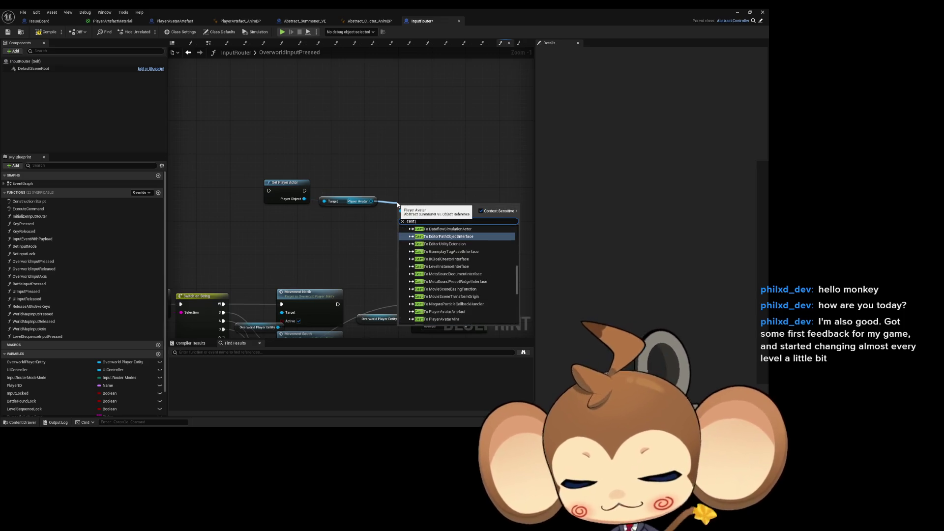
text( player av)
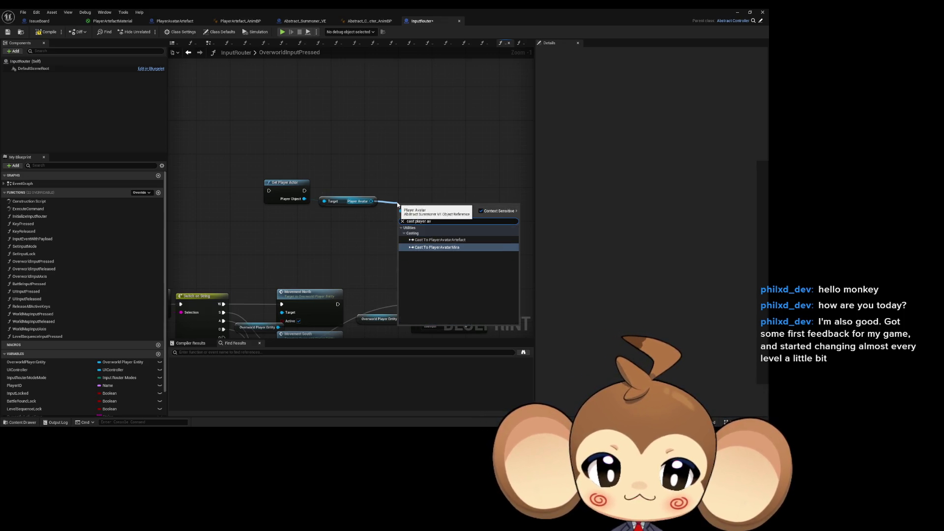
key(Return)
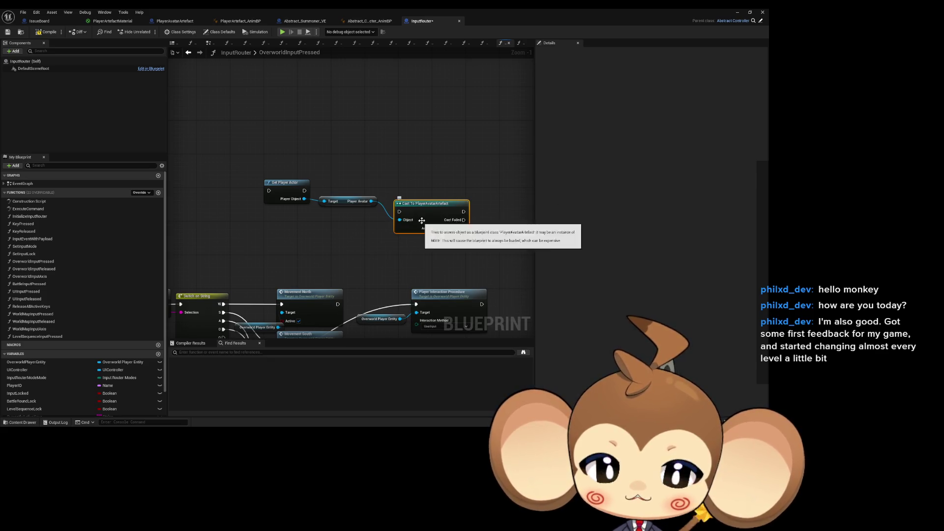
Wire Get Player Actor's execution into the cast and call Start Power Down Anim on its output.
drag(307, 193, 305, 191)
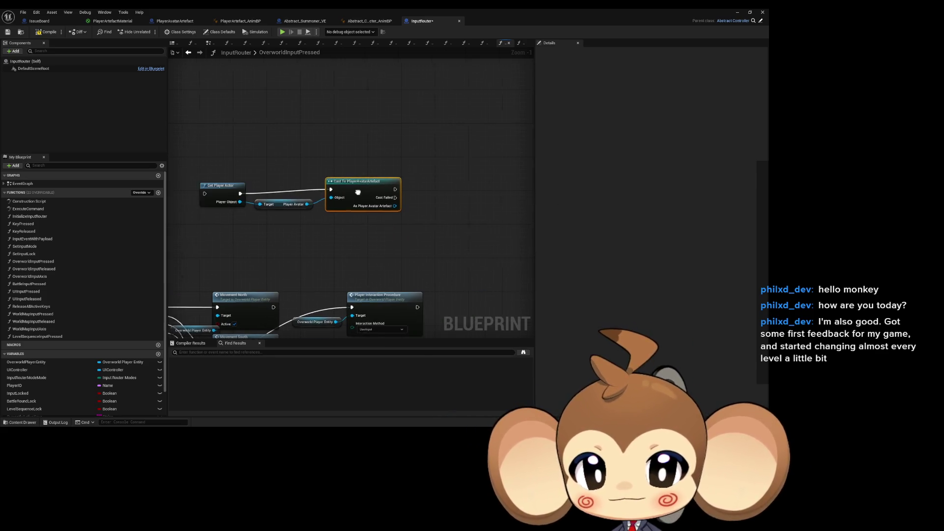
drag(381, 206, 410, 202)
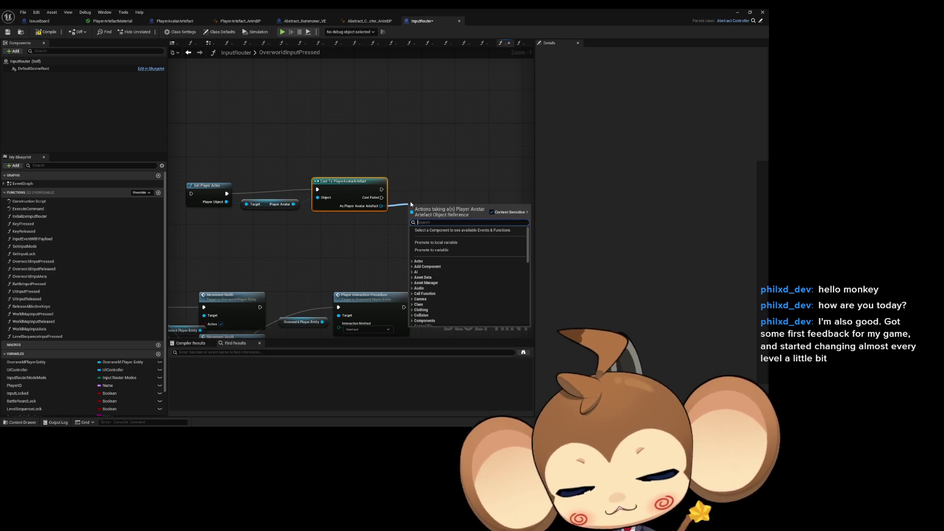
text(start)
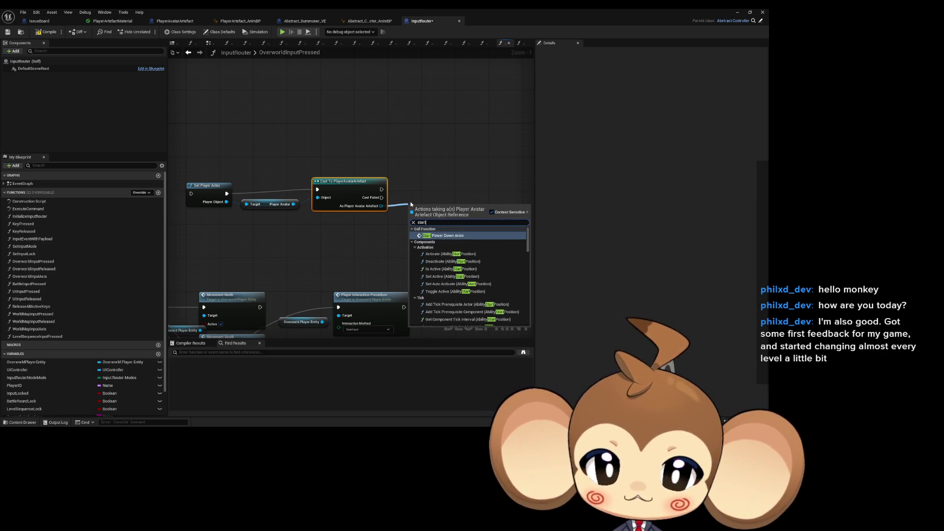
key(Return)
mouse_move(362, 227)
mouse_down()
mouse_move(511, 207)
mouse_move(508, 190)
mouse_up()
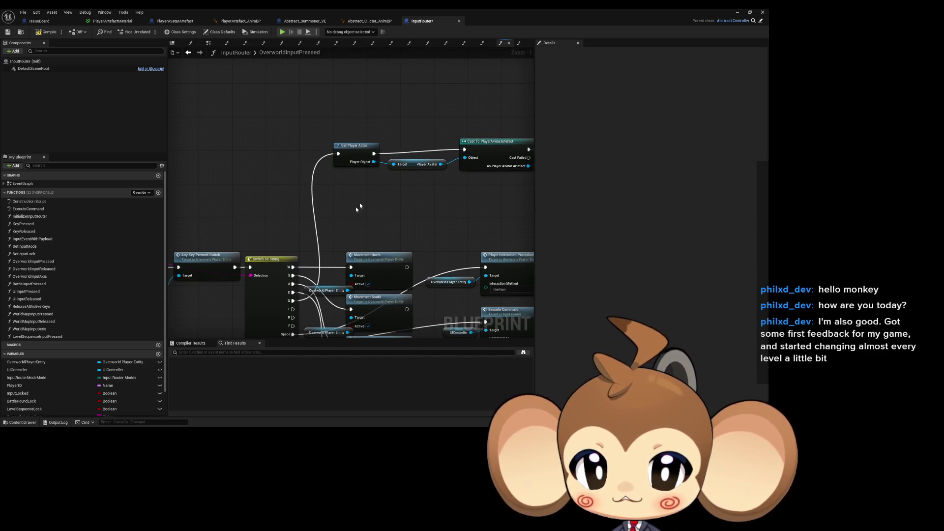
click(738, 12)
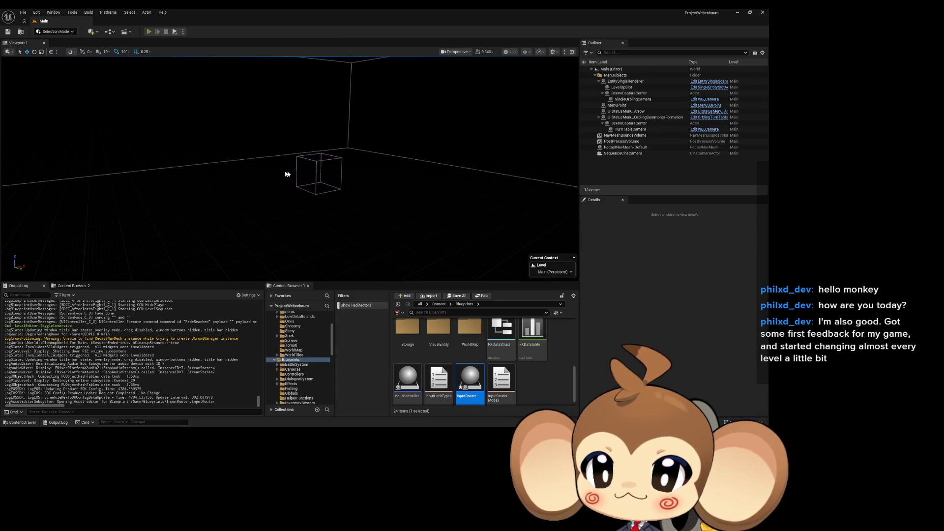
Play the level fullscreen with F11, then bring a blank Paint canvas over the game.
key(alt+p)
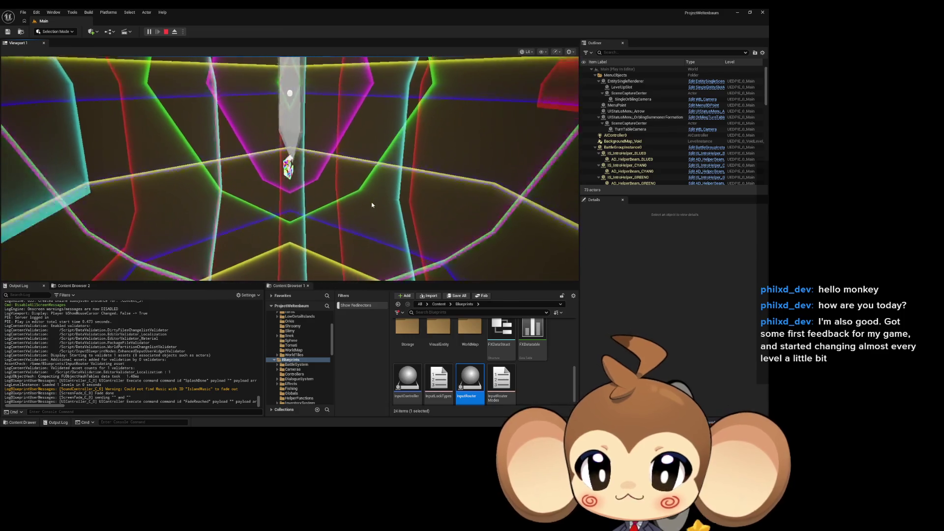
key(F11)
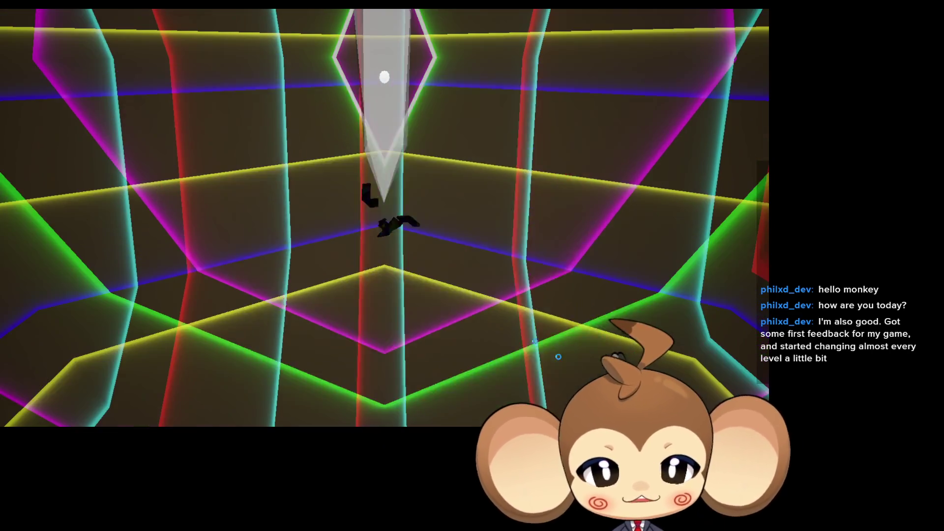
key(alt+Tab)
drag(366, 84, 458, 124)
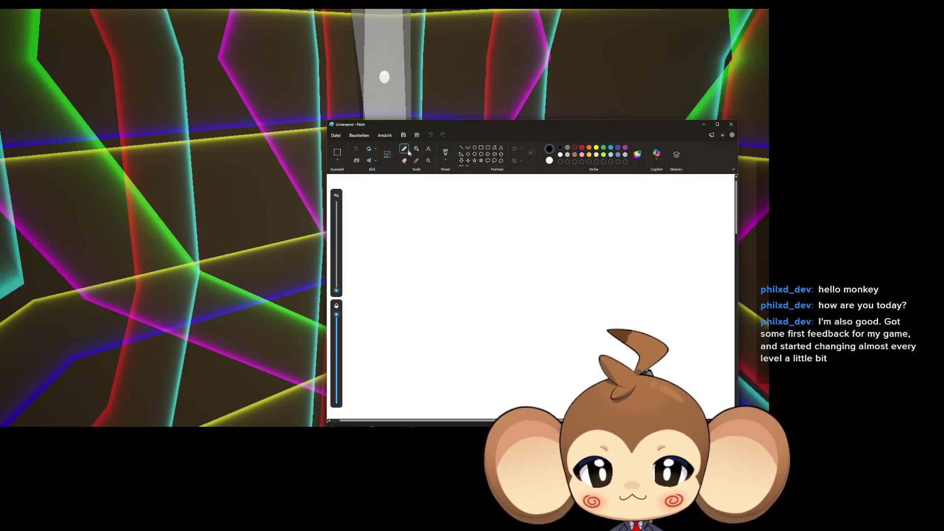
With a thicker pencil, draw the monkey's closed eyes, W-shaped mouth, head outline and both ears.
click(404, 148)
click(336, 283)
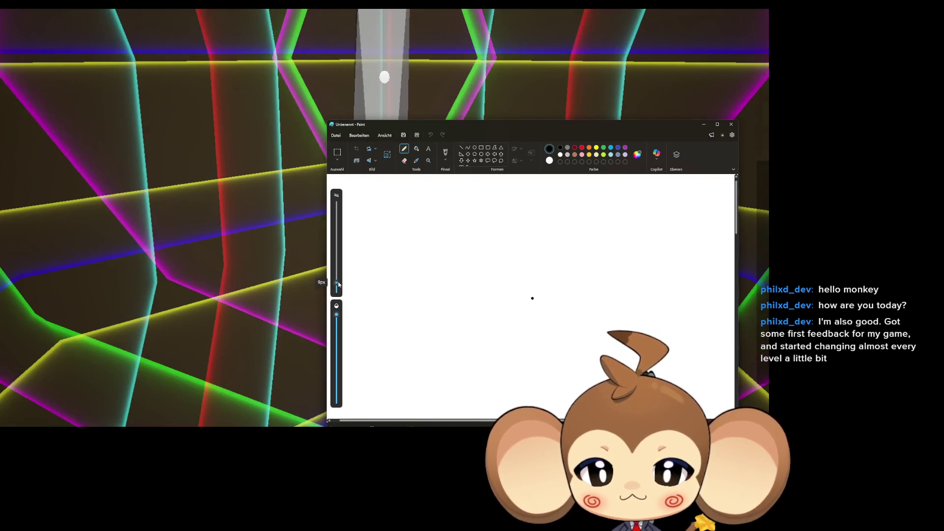
mouse_move(458, 266)
mouse_down()
mouse_move(506, 249)
mouse_move(526, 262)
mouse_move(491, 284)
mouse_move(527, 279)
mouse_up()
click(458, 289)
mouse_move(497, 219)
mouse_down()
mouse_move(484, 217)
mouse_move(423, 277)
mouse_move(476, 317)
mouse_move(546, 295)
mouse_move(525, 230)
mouse_move(496, 219)
mouse_move(486, 192)
mouse_up()
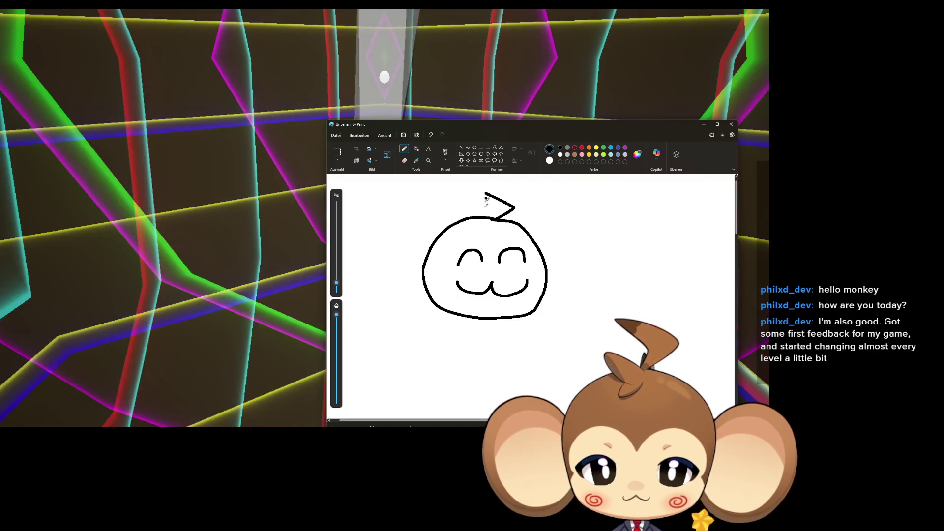
mouse_move(493, 242)
mouse_down()
mouse_move(446, 252)
mouse_move(448, 272)
mouse_move(430, 293)
mouse_up()
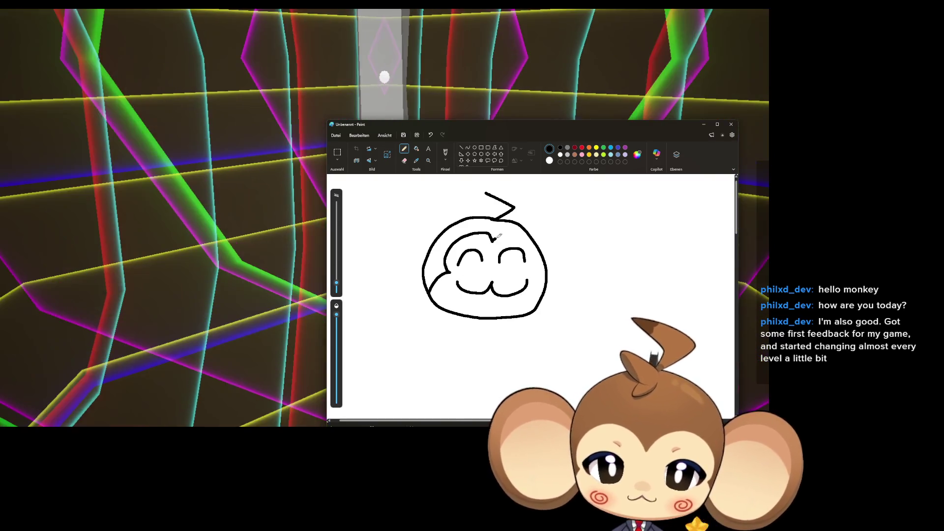
mouse_move(540, 251)
mouse_down()
mouse_move(549, 241)
mouse_move(560, 276)
mouse_move(547, 274)
mouse_up()
mouse_move(529, 232)
mouse_down()
mouse_move(560, 227)
mouse_move(590, 288)
mouse_move(547, 284)
mouse_up()
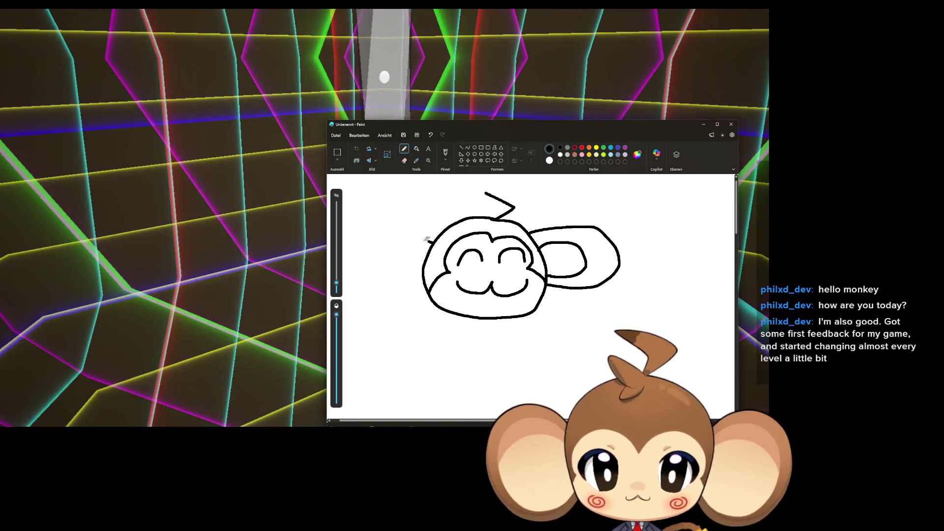
drag(429, 239, 423, 272)
mouse_move(442, 229)
mouse_down()
mouse_move(363, 239)
mouse_move(421, 282)
mouse_up()
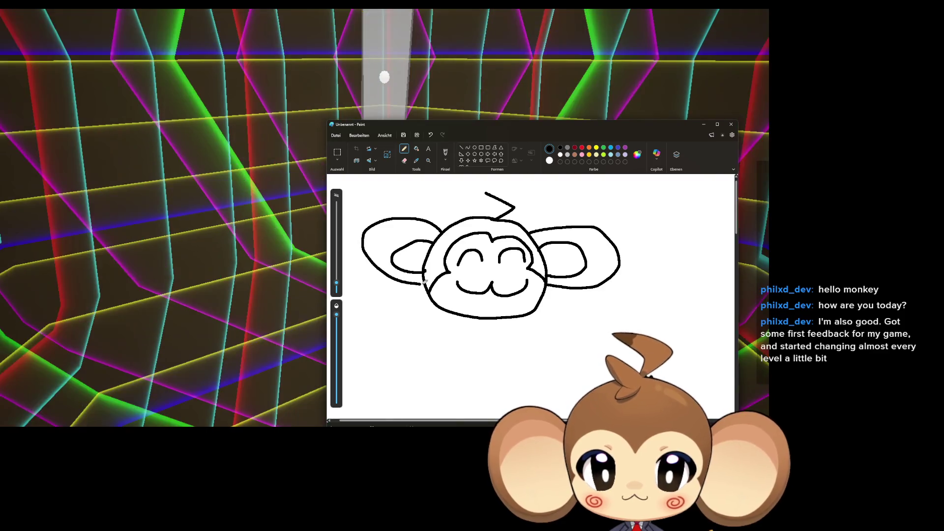
Write BRB below the face and colour dark red cheeks on both sides.
drag(399, 331, 395, 353)
mouse_move(399, 330)
mouse_down()
mouse_move(416, 345)
mouse_move(401, 358)
mouse_up()
mouse_move(438, 330)
mouse_down()
mouse_move(435, 357)
mouse_move(473, 352)
mouse_up()
click(462, 353)
click(574, 147)
click(466, 278)
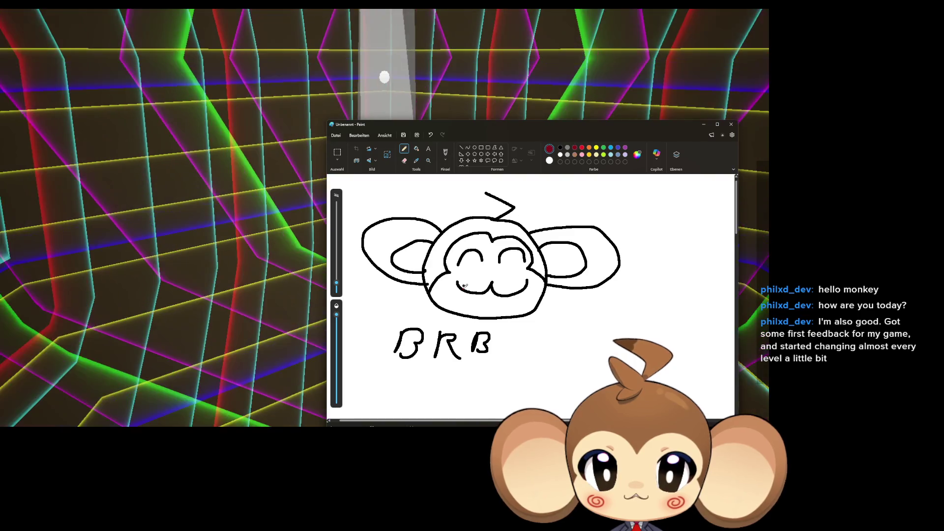
drag(444, 278, 449, 282)
drag(532, 274, 533, 284)
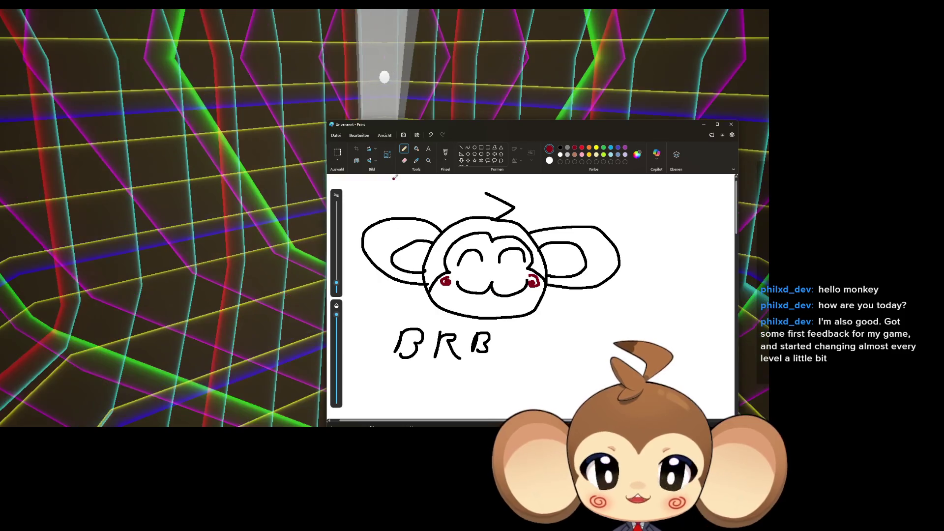
mouse_move(449, 129)
mouse_down()
mouse_move(481, 139)
mouse_move(411, 240)
mouse_up()
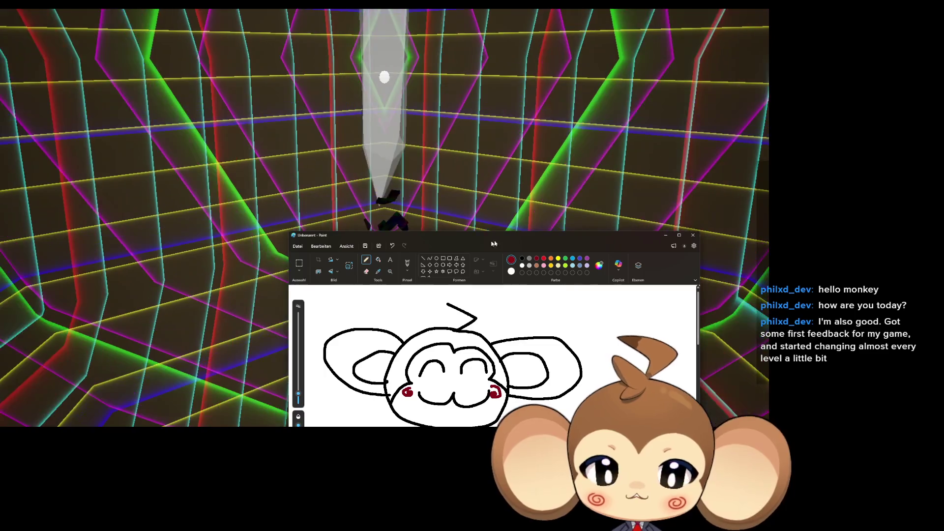